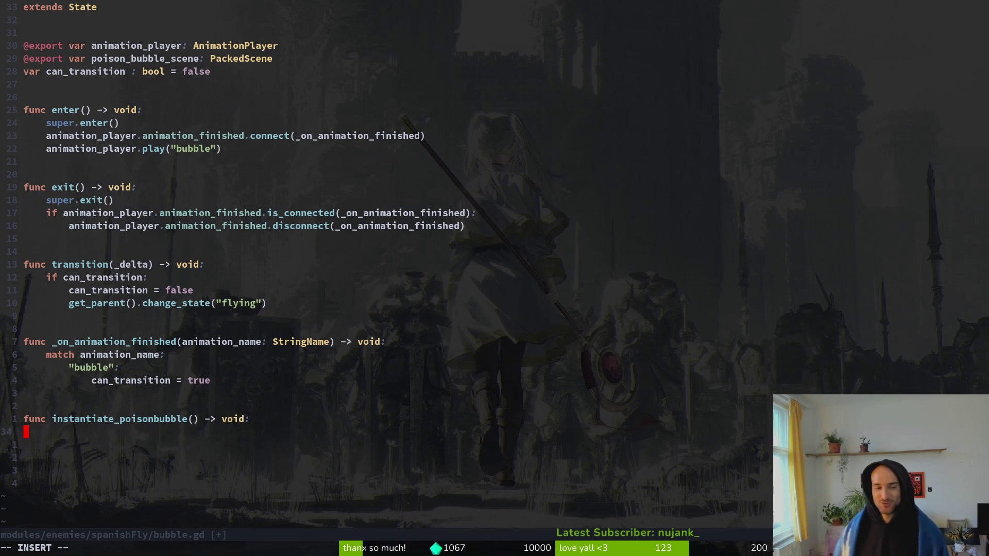
Save bubble.gd with its new empty instantiate_poisonbubble function
{"action": "key", "text": "Escape"}
{"action": "type", "text": ":w"}
{"action": "key", "text": "Return"}
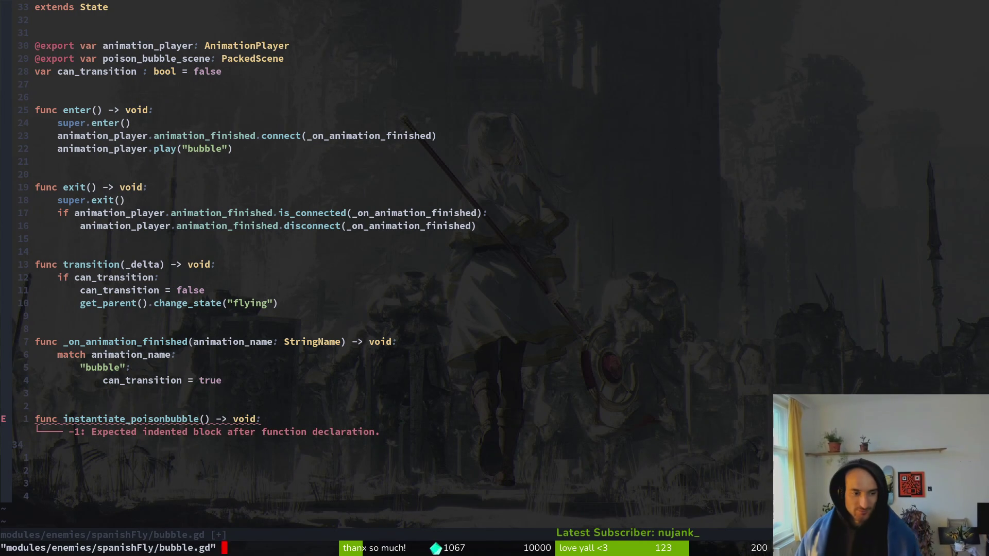
Step around the new function lines, jump to the previous file and back to bubble.gd
{"action": "key", "text": "k"}
{"action": "key", "text": "k"}
{"action": "key", "text": "j"}
{"action": "key", "text": "j"}
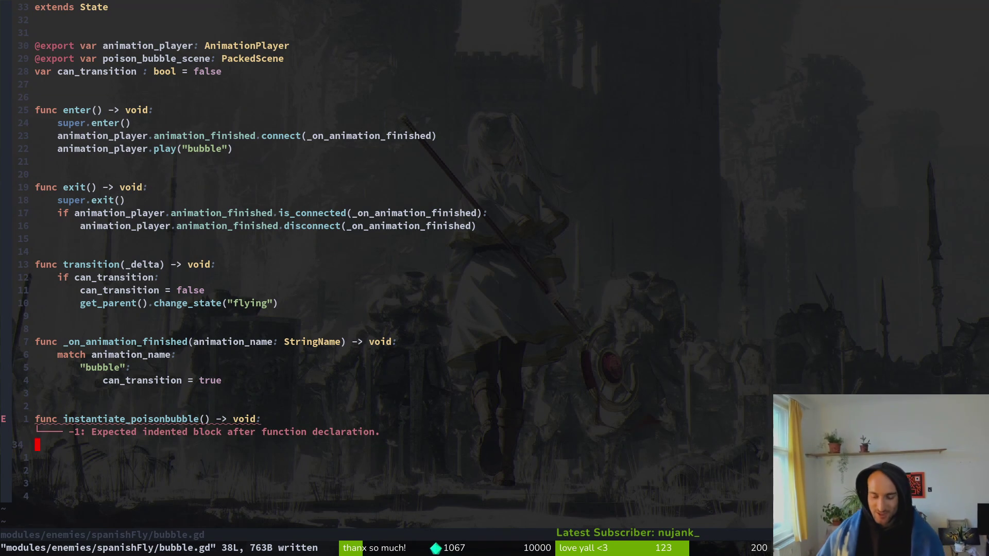
{"action": "key", "text": "k"}
{"action": "key", "text": "j"}
{"action": "key", "text": "j"}
{"action": "key", "text": "k"}
{"action": "key", "text": "k"}
{"action": "key", "text": "k"}
{"action": "key", "text": "j"}
{"action": "key", "text": "j"}
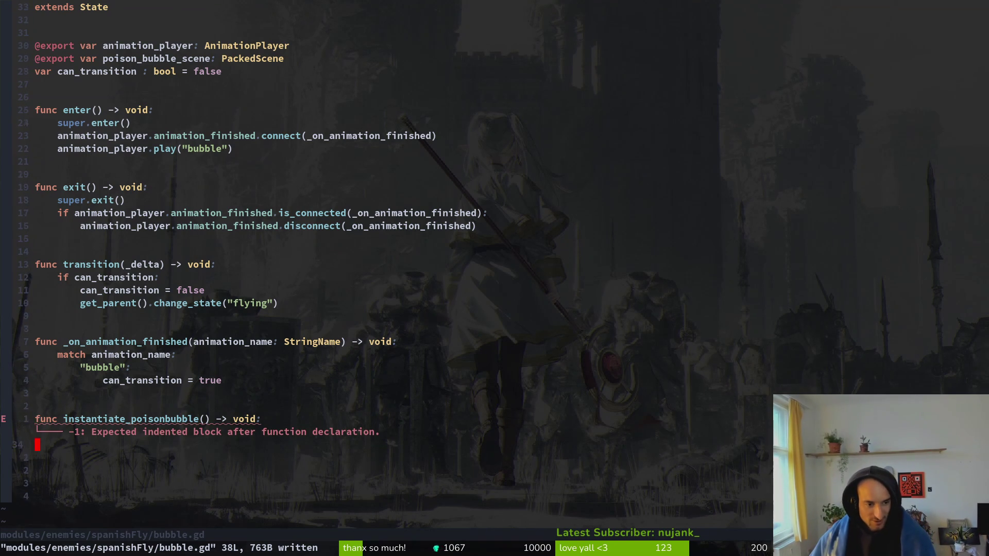
{"action": "key", "text": "k"}
{"action": "key", "text": "j"}
{"action": "key", "text": "k"}
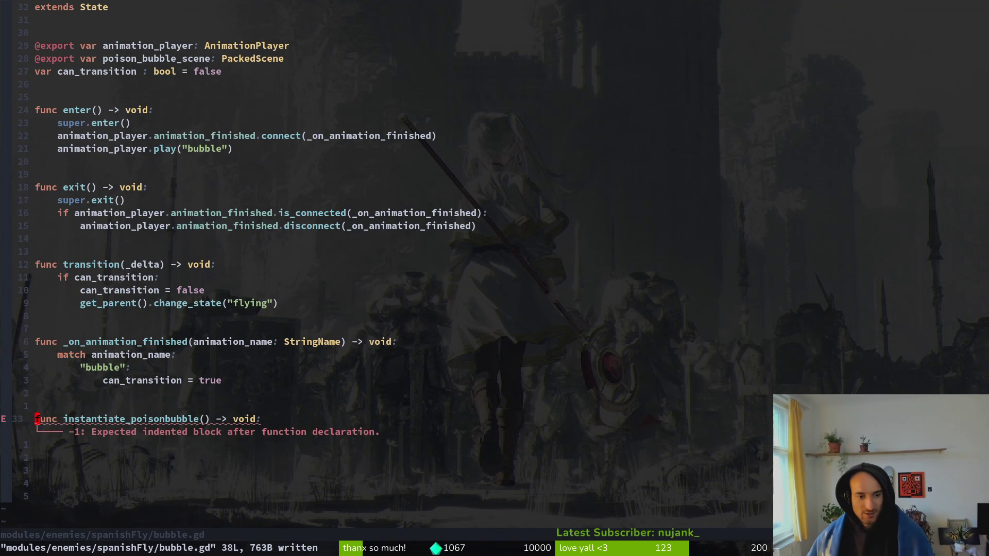
{"action": "key", "text": "ctrl+o"}
{"action": "key", "text": "ctrl+i"}
Find and open the wasp's shooting.gd by searching project files for 'shoo'
{"action": "key", "text": "space"}
{"action": "key", "text": "f"}
{"action": "key", "text": "f"}
{"action": "type", "text": "shoo"}
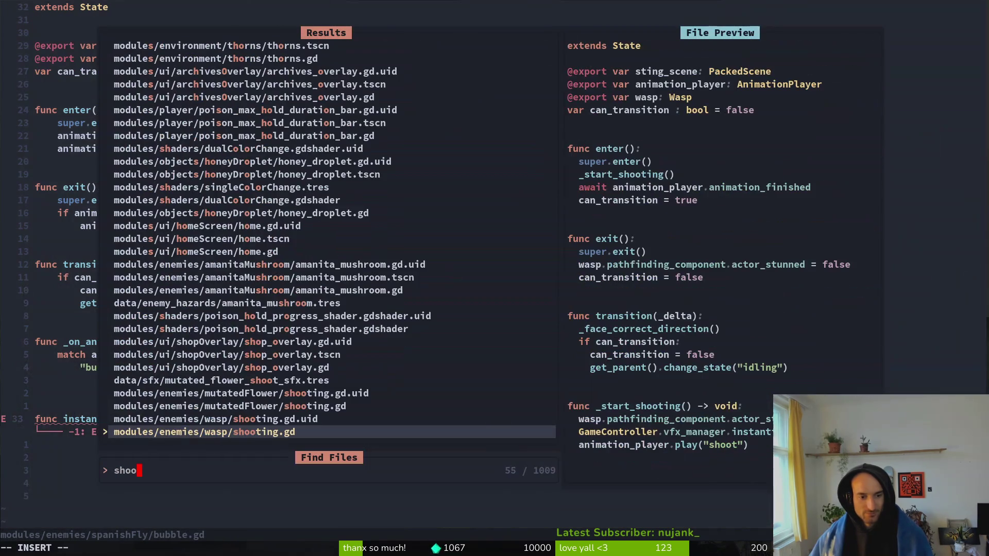
{"action": "key", "text": "Return"}
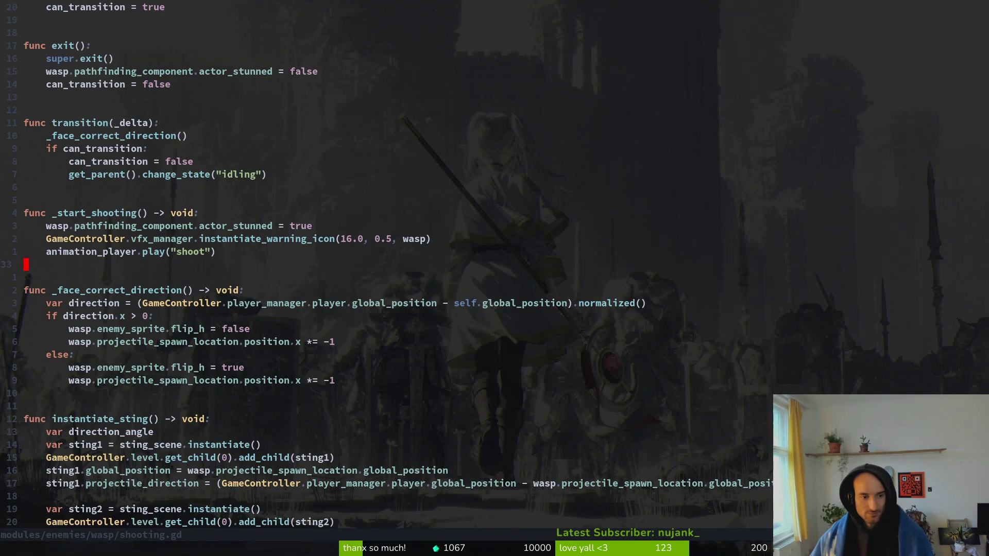
Copy the sting-spawning lines and paste them into instantiate_poisonbubble in bubble.gd
{"action": "key", "text": "1"}
{"action": "key", "text": "2"}
{"action": "key", "text": "j"}
{"action": "key", "text": "V"}
{"action": "key", "text": "4"}
{"action": "key", "text": "j"}
{"action": "key", "text": "y"}
{"action": "key", "text": "ctrl+o"}
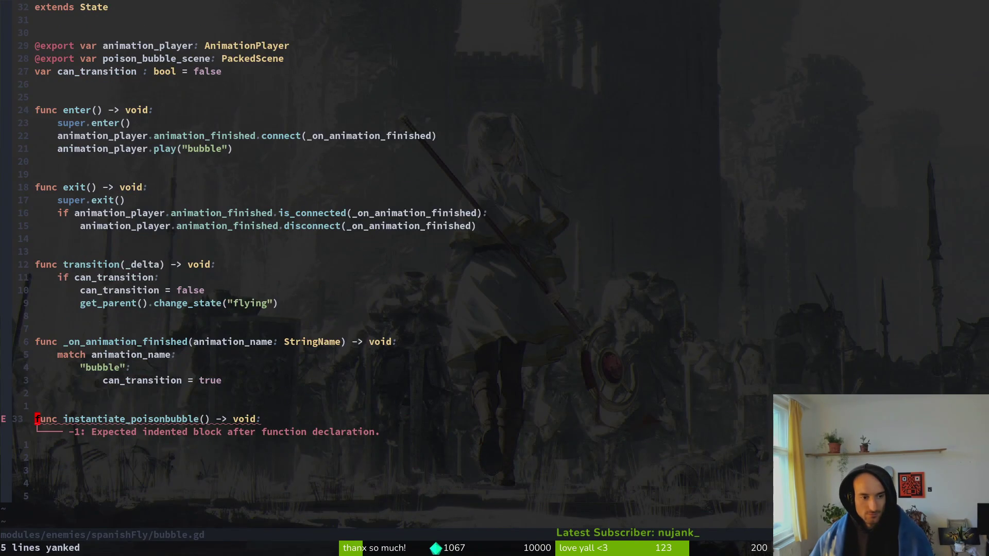
{"action": "key", "text": "p"}
Rename sting1 to bubble and sting_scene to poison_bubble_scene, then save
{"action": "key", "text": "w"}
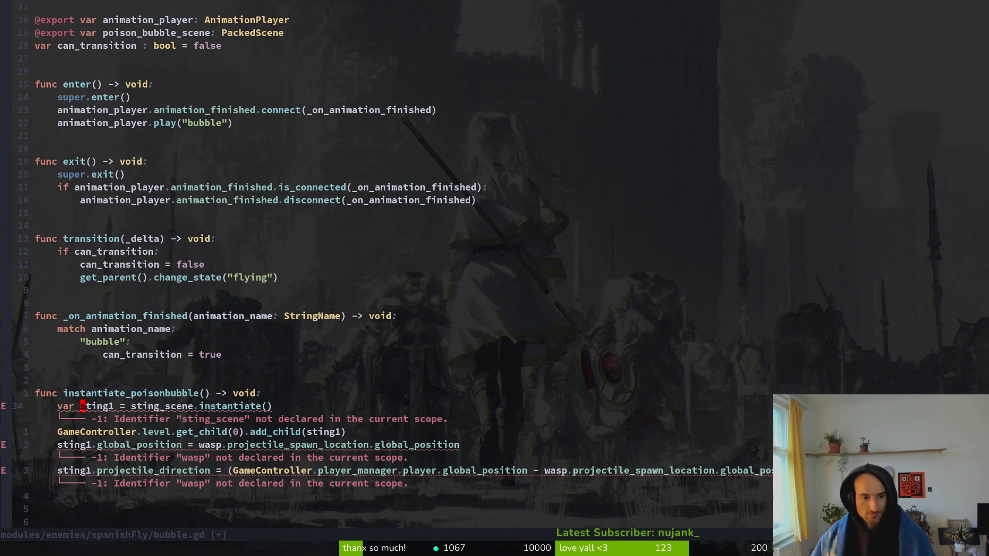
{"action": "type", "text": "cw"}
{"action": "type", "text": "bubble"}
{"action": "key", "text": "Escape"}
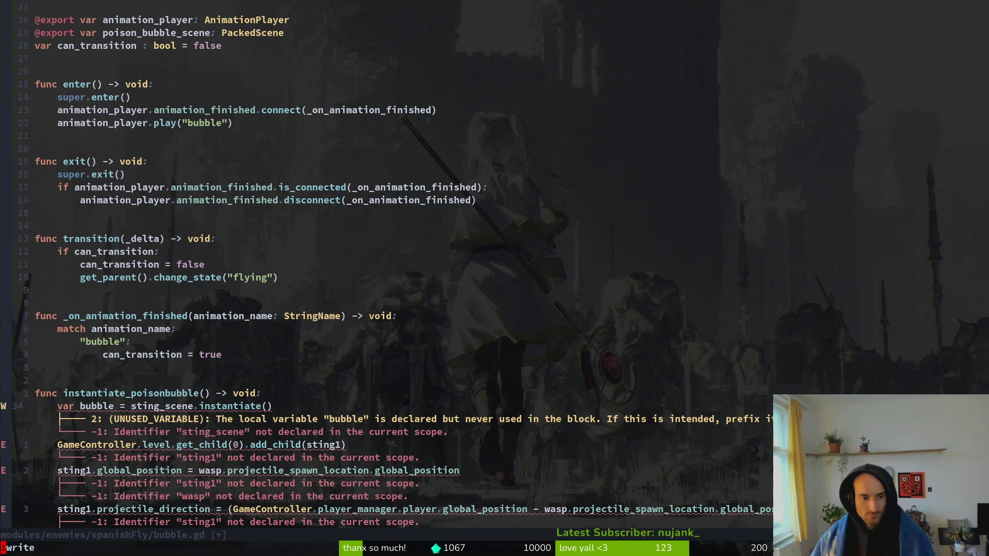
{"action": "key", "text": "w"}
{"action": "key", "text": "w"}
{"action": "type", "text": "cwposbu"}
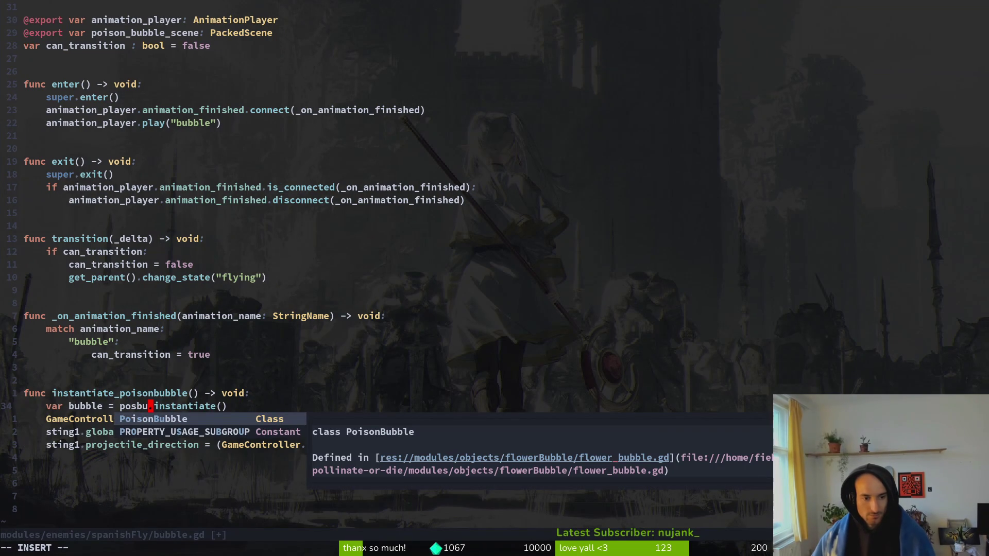
{"action": "key", "text": "BackSpace"}
{"action": "key", "text": "BackSpace"}
{"action": "key", "text": "BackSpace"}
{"action": "type", "text": "bubs"}
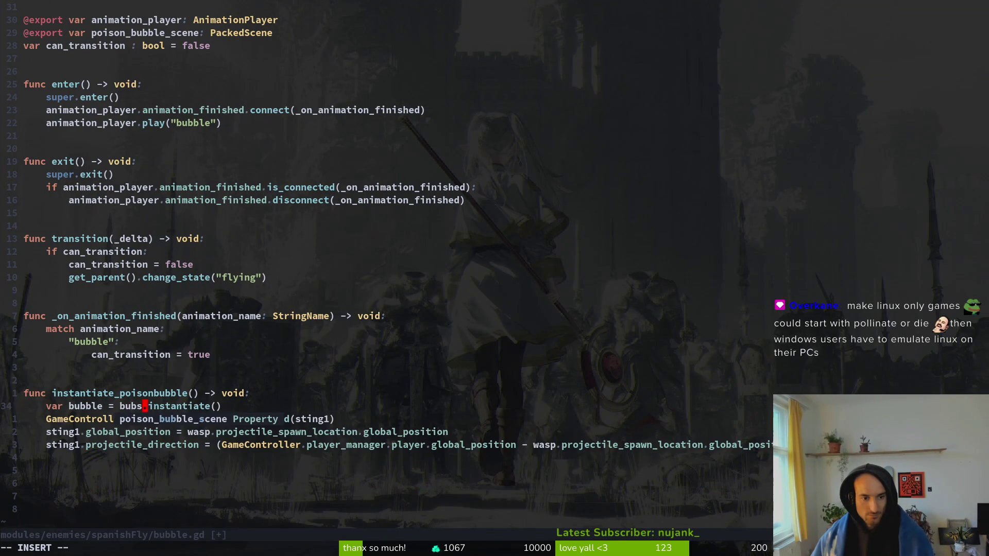
{"action": "key", "text": "Return"}
{"action": "key", "text": "Escape"}
{"action": "key", "text": "ctrl+s"}
Change the add_child argument from sting1 to bubble and save
{"action": "key", "text": "j"}
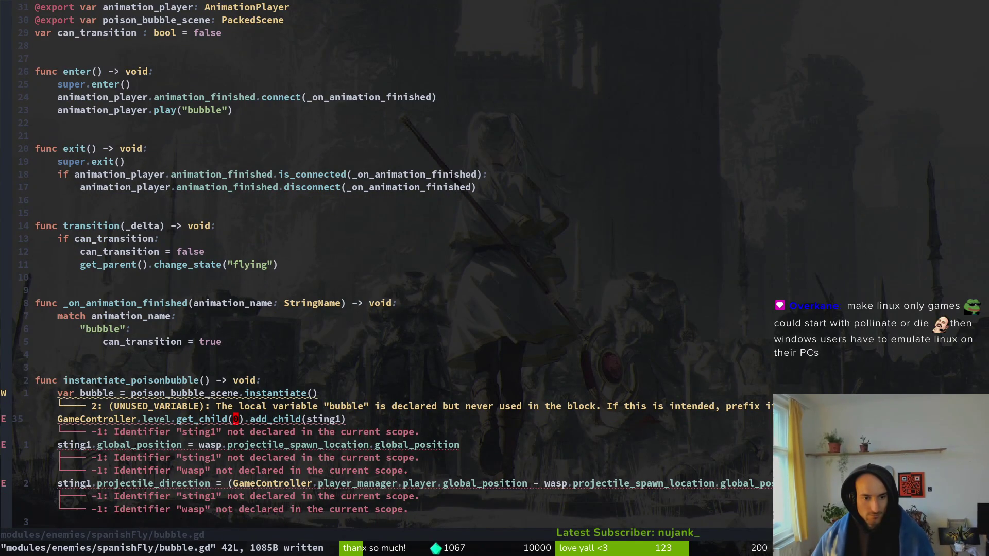
{"action": "key", "text": "f"}
{"action": "key", "text": "parenleft"}
{"action": "key", "text": "c"}
{"action": "key", "text": "i"}
{"action": "key", "text": "parenleft"}
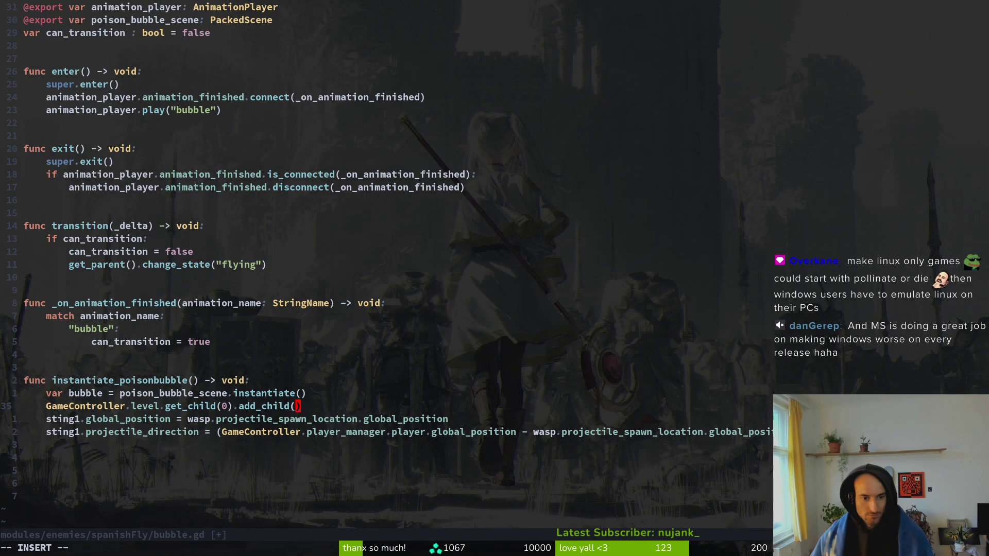
{"action": "type", "text": "bub"}
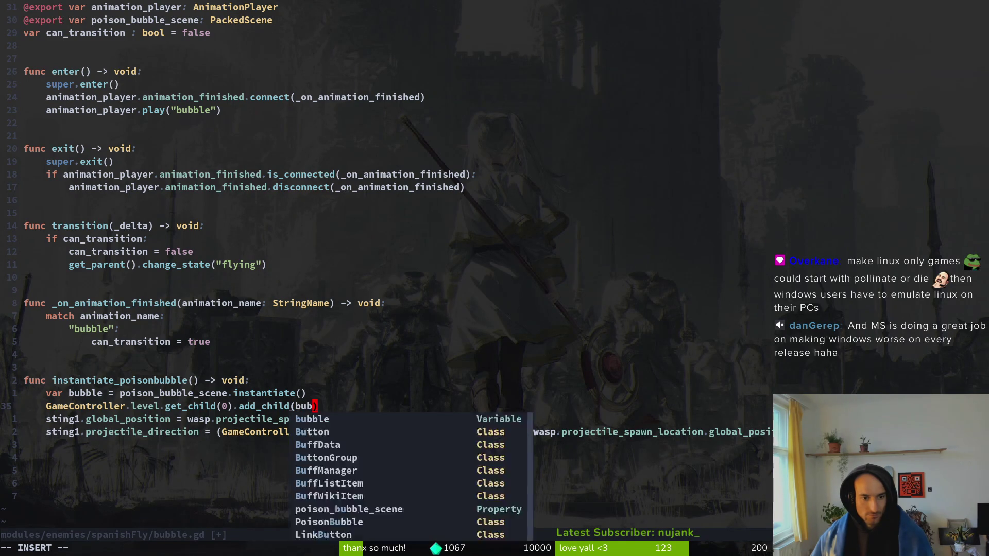
{"action": "key", "text": "Return"}
{"action": "key", "text": "Escape"}
{"action": "key", "text": "ctrl+s"}
Replace wasp with SpanishFly on the global_position line and save
{"action": "key", "text": "j"}
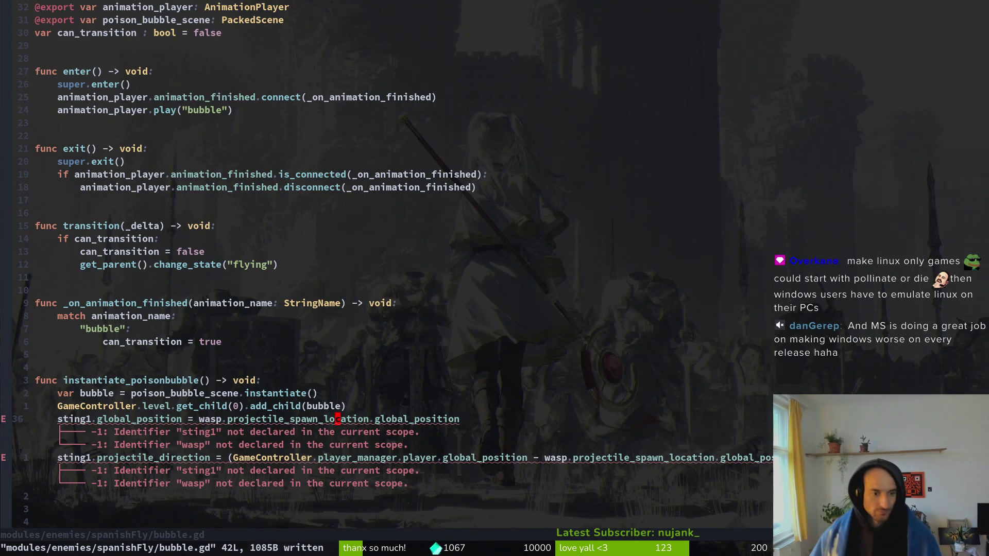
{"action": "key", "text": "F."}
{"action": "type", "text": "b"}
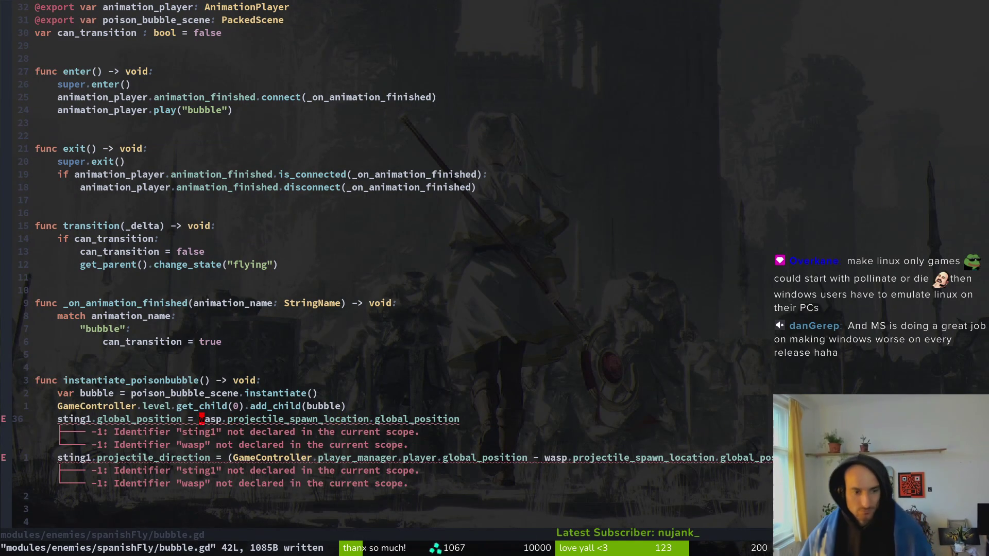
{"action": "type", "text": "cwspan"}
{"action": "key", "text": "ctrl+n"}
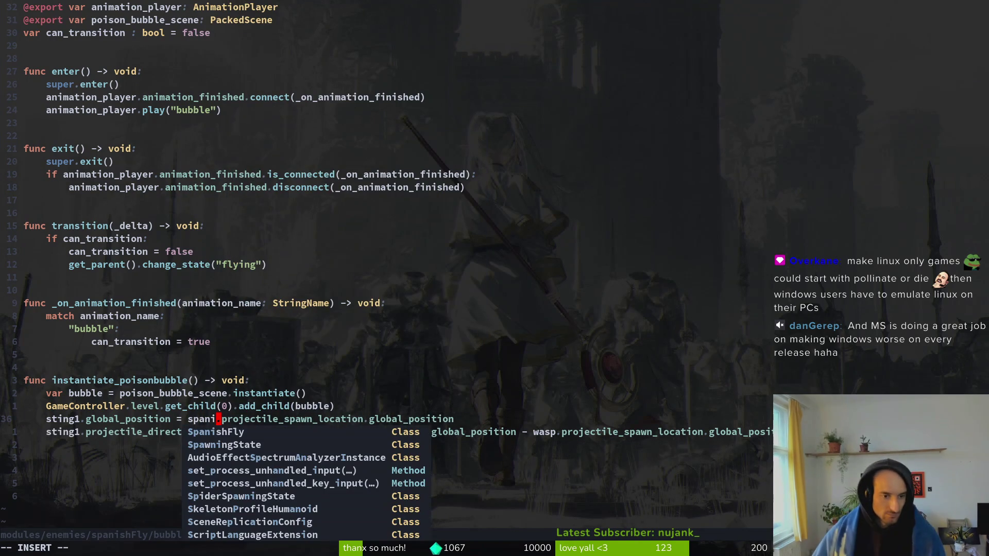
{"action": "key", "text": "ctrl+y"}
{"action": "key", "text": "Escape"}
{"action": "key", "text": "ctrl+s"}
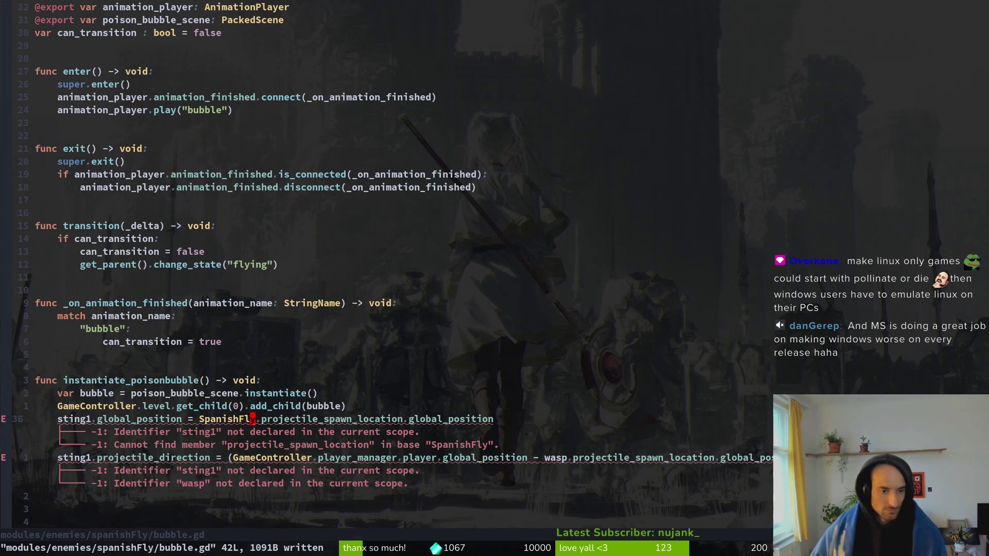
Rename sting1 to bubble on lines 36 and 37, saving the file
{"action": "key", "text": "b"}
{"action": "key", "text": "b"}
{"action": "key", "text": "b"}
{"action": "type", "text": "cwbubble"}
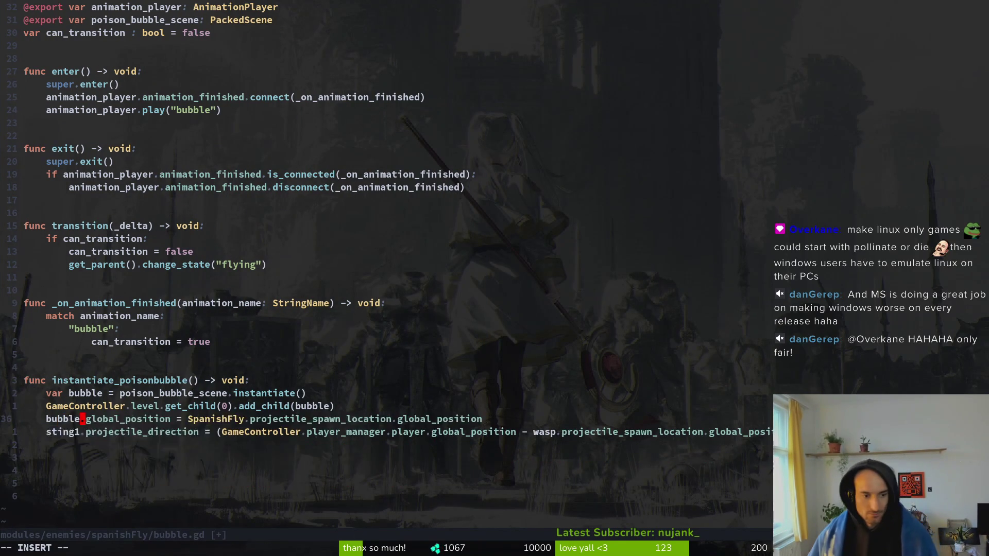
{"action": "key", "text": "Escape"}
{"action": "key", "text": "ctrl+s"}
{"action": "key", "text": "j"}
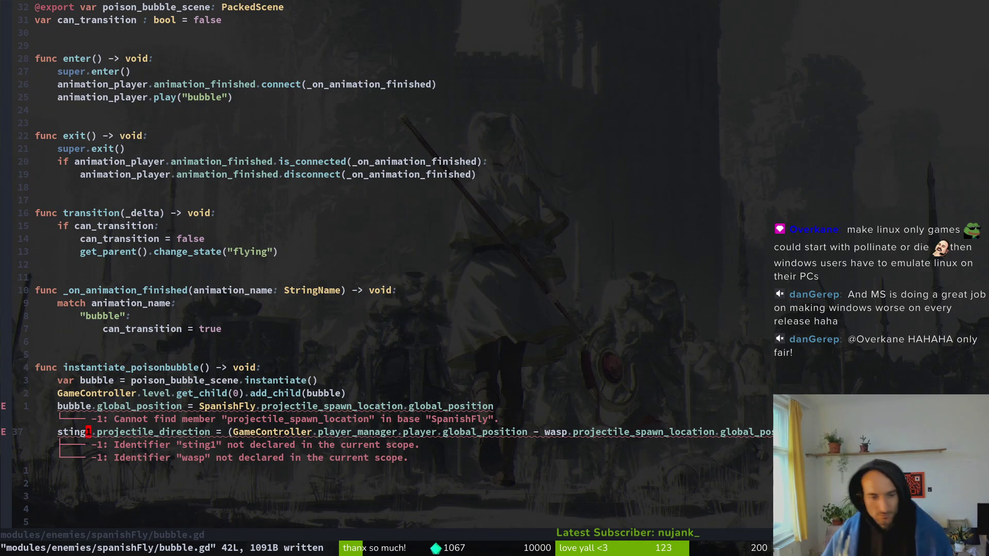
{"action": "type", "text": "bcwbubble"}
{"action": "key", "text": "Escape"}
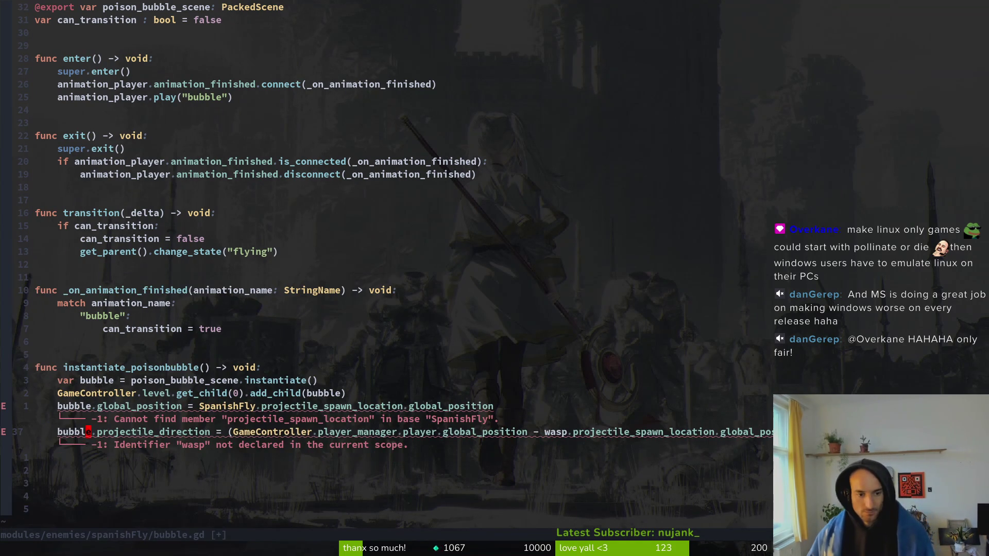
{"action": "key", "text": "ctrl+s"}
Replace the wasp reference on line 37 with spanish
{"action": "key", "text": "w"}
{"action": "key", "text": "w"}
{"action": "key", "text": "w"}
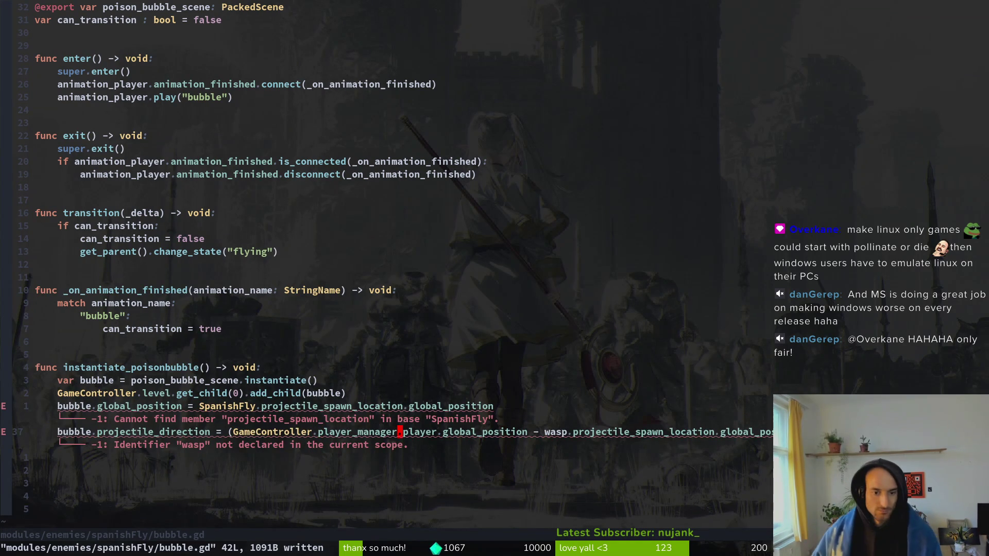
{"action": "key", "text": "w"}
{"action": "key", "text": "w"}
{"action": "key", "text": "w"}
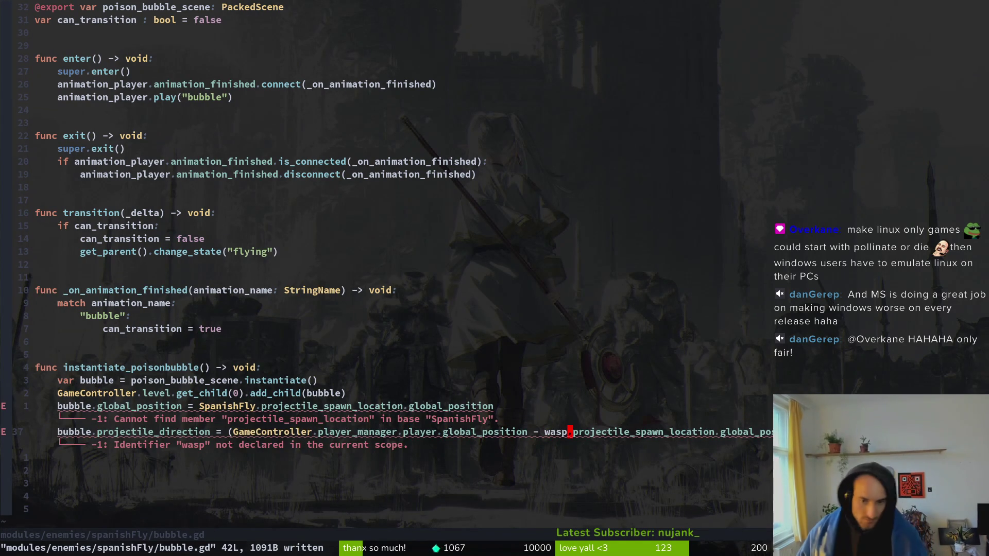
{"action": "type", "text": "bcwspa"}
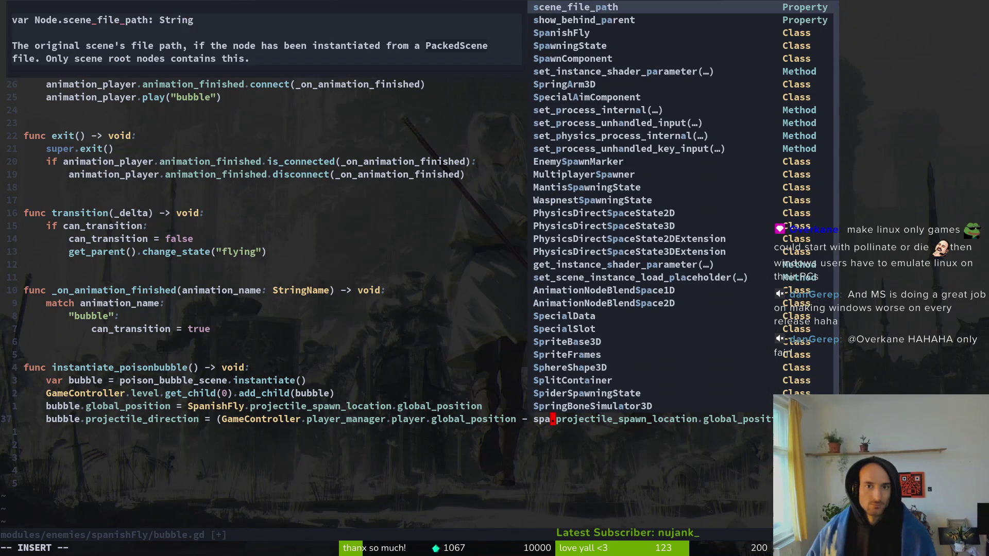
{"action": "key", "text": "ctrl+n"}
{"action": "type", "text": "nish"}
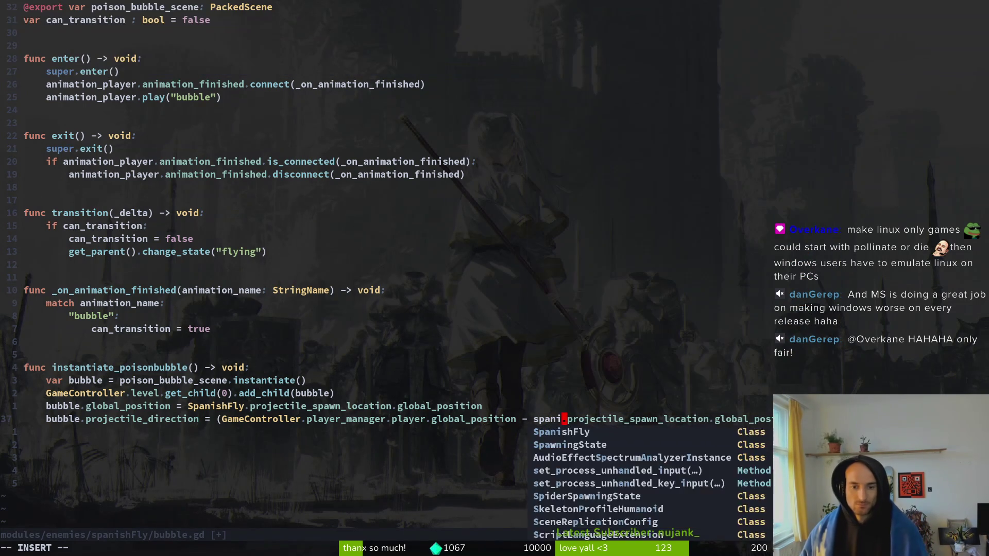
{"action": "key", "text": "Escape"}
Duplicate the AnimationPlayer export line as a spanish_fly variable typed SpanishFly, and save
{"action": "key", "text": "k"}
{"action": "key", "text": "k"}
{"action": "key", "text": "k"}
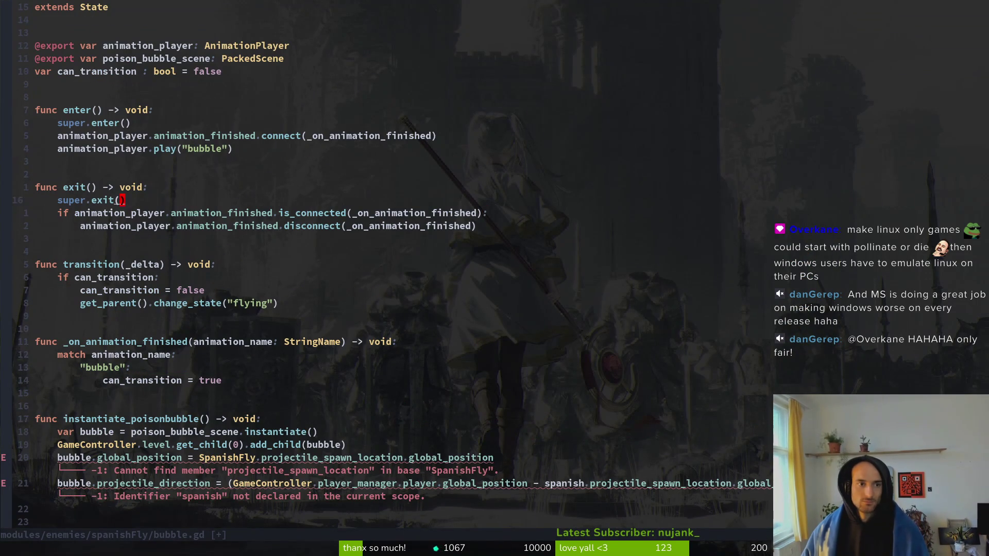
{"action": "key", "text": "k"}
{"action": "key", "text": "k"}
{"action": "key", "text": "k"}
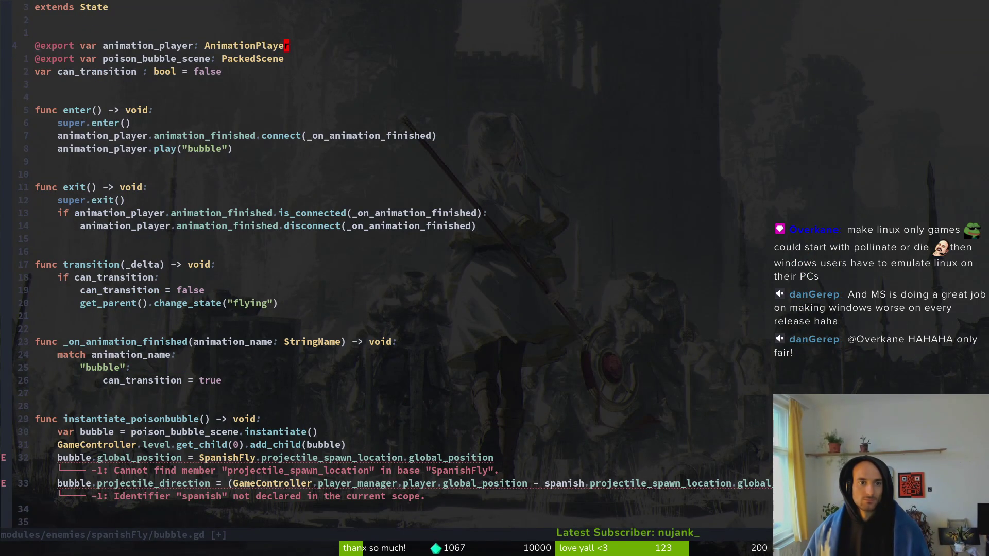
{"action": "key", "text": "0"}
{"action": "key", "text": "y"}
{"action": "key", "text": "y"}
{"action": "key", "text": "P"}
{"action": "key", "text": "w"}
{"action": "key", "text": "w"}
{"action": "key", "text": "w"}
{"action": "type", "text": "cw"}
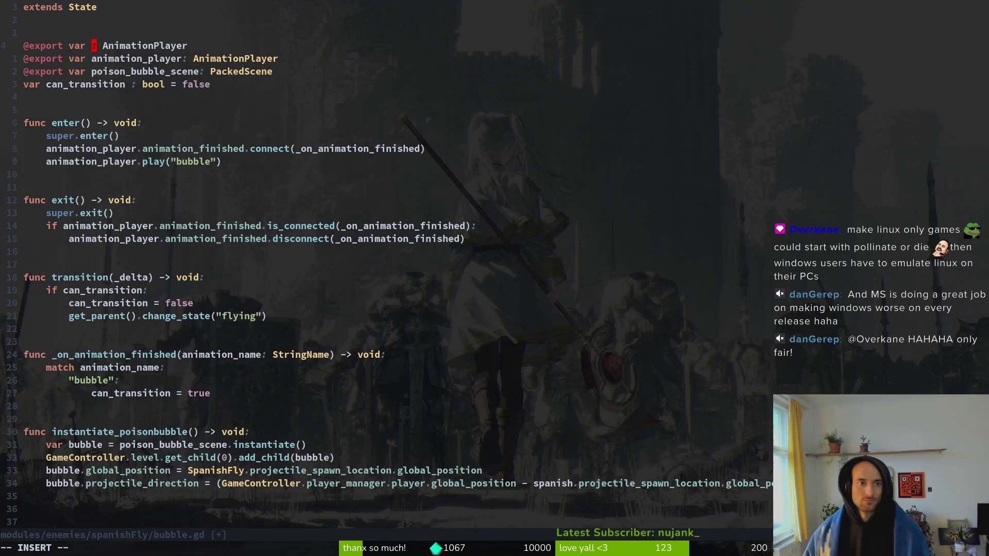
{"action": "type", "text": "span"}
{"action": "type", "text": "ish_fly"}
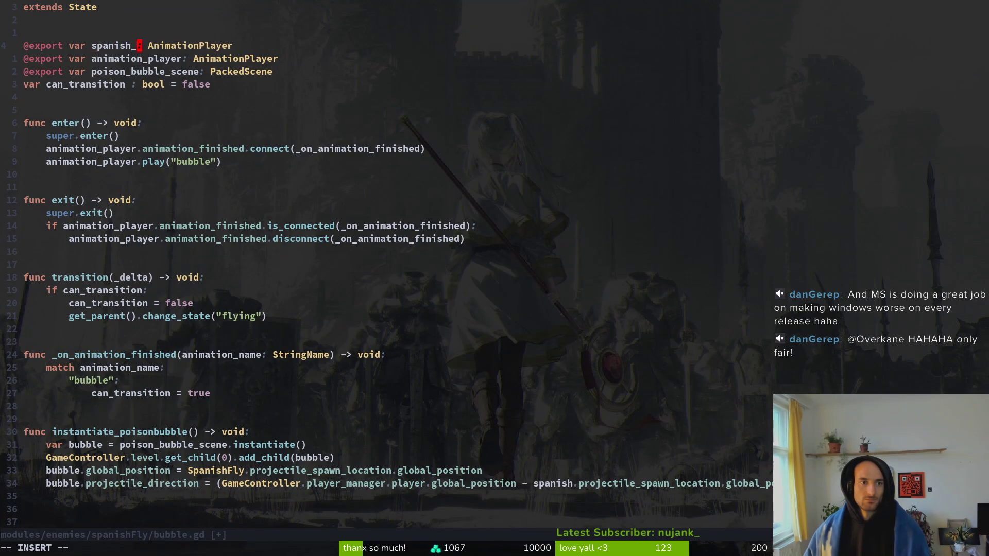
{"action": "key", "text": "Escape"}
{"action": "type", "text": "WCSpan"}
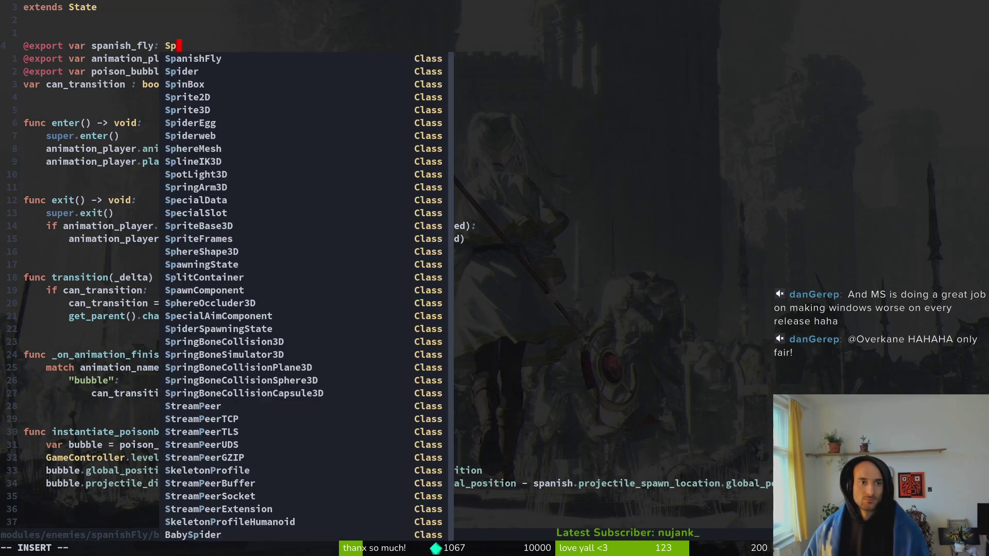
{"action": "key", "text": "Return"}
{"action": "key", "text": "Escape"}
{"action": "type", "text": ":w"}
{"action": "key", "text": "Return"}
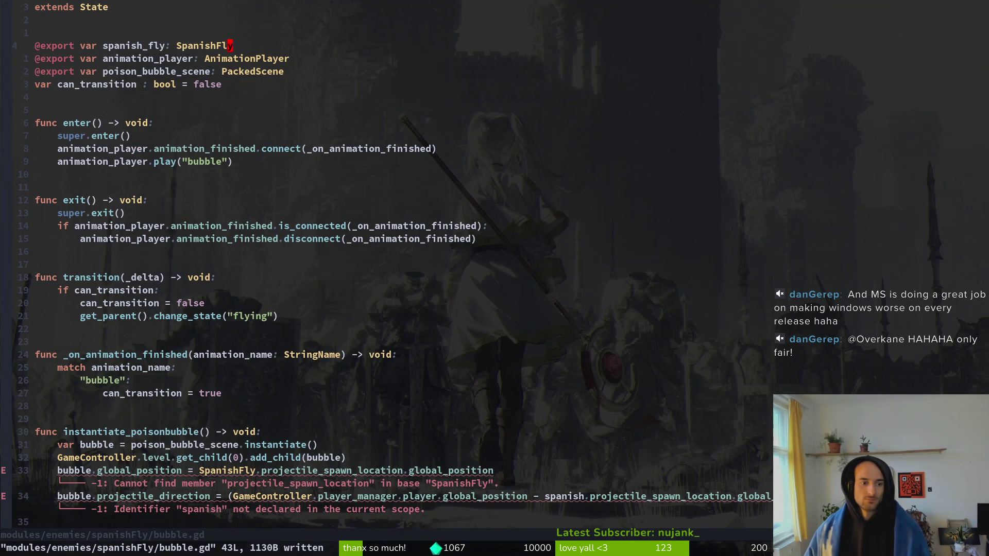
Change SpanishFly on line 37 to spanish_fly and save
{"action": "key", "text": "3"}
{"action": "key", "text": "3"}
{"action": "key", "text": "j"}
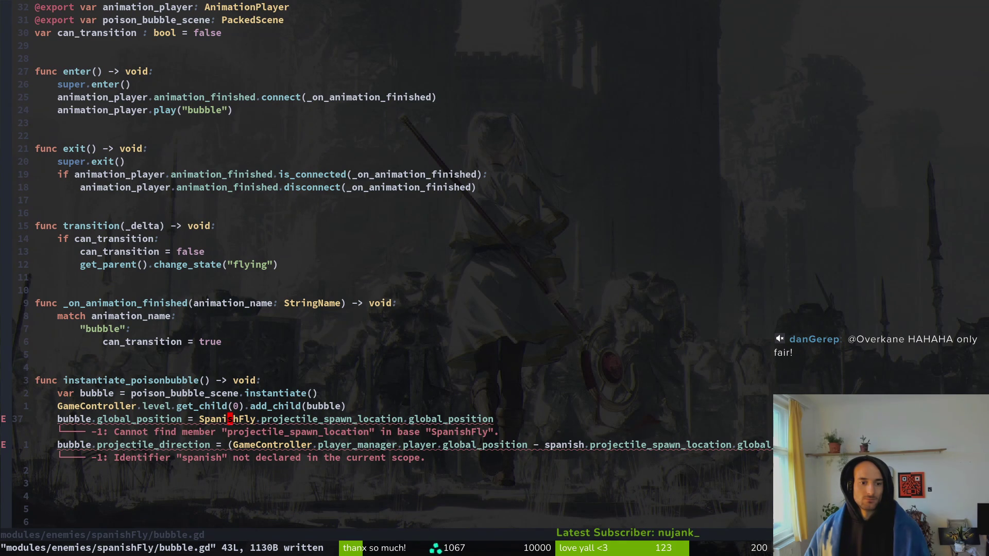
{"action": "type", "text": "ciwspanfl"}
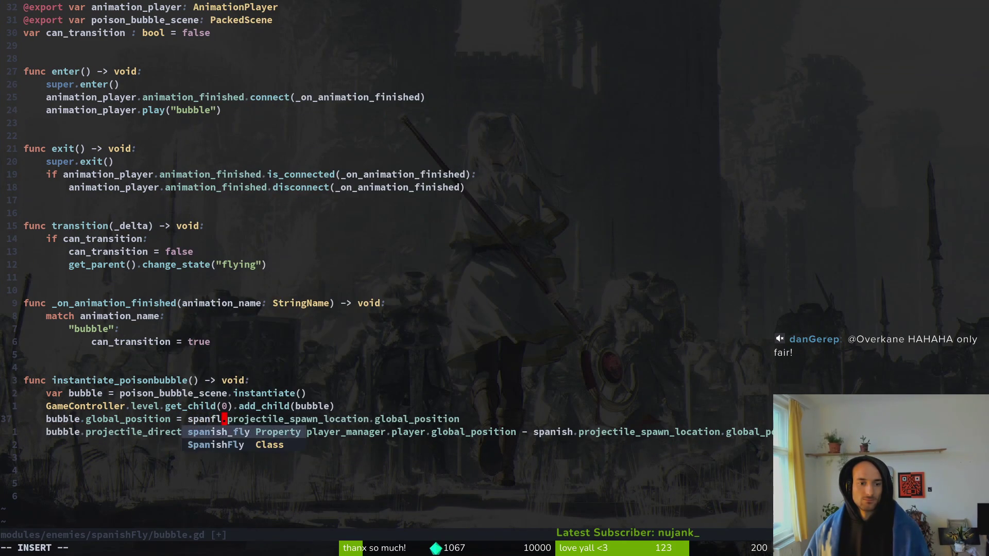
{"action": "key", "text": "Tab"}
{"action": "key", "text": "Escape"}
{"action": "type", "text": ":w"}
{"action": "key", "text": "Return"}
Change spanish on line 38 to spanish_fly and save the script
{"action": "key", "text": "j"}
{"action": "key", "text": "w"}
{"action": "key", "text": "w"}
{"action": "key", "text": "w"}
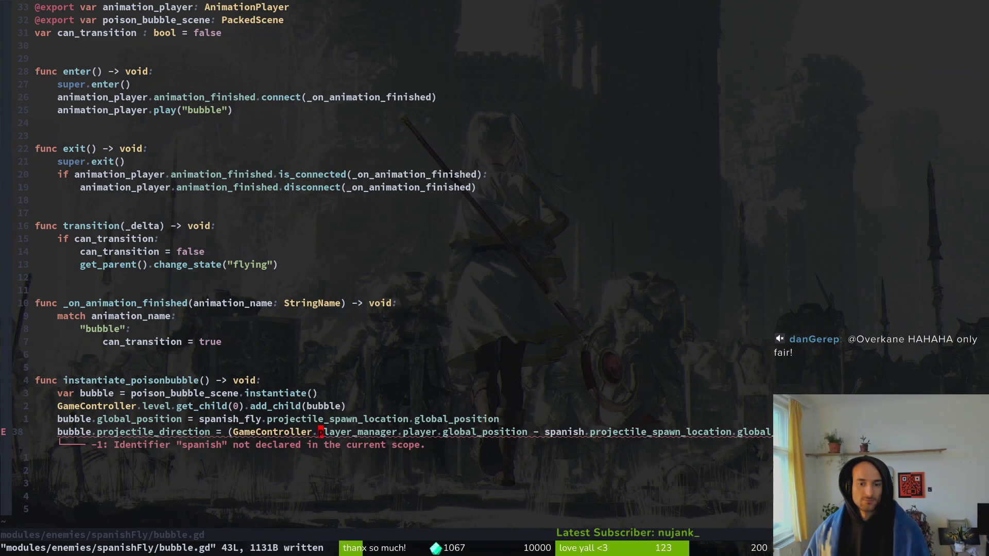
{"action": "type", "text": "cwspanfl"}
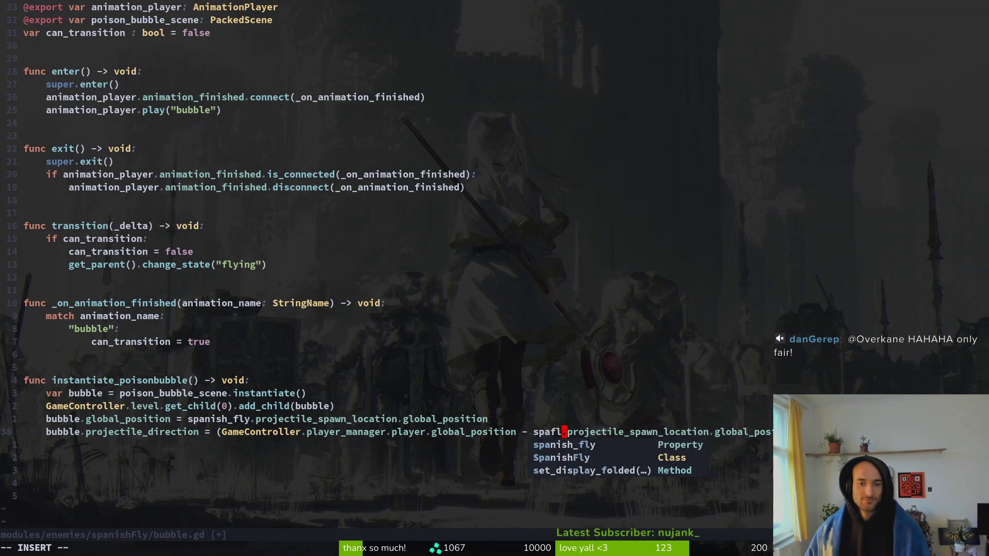
{"action": "key", "text": "Tab"}
{"action": "key", "text": "Escape"}
{"action": "type", "text": ":w"}
{"action": "key", "text": "Return"}
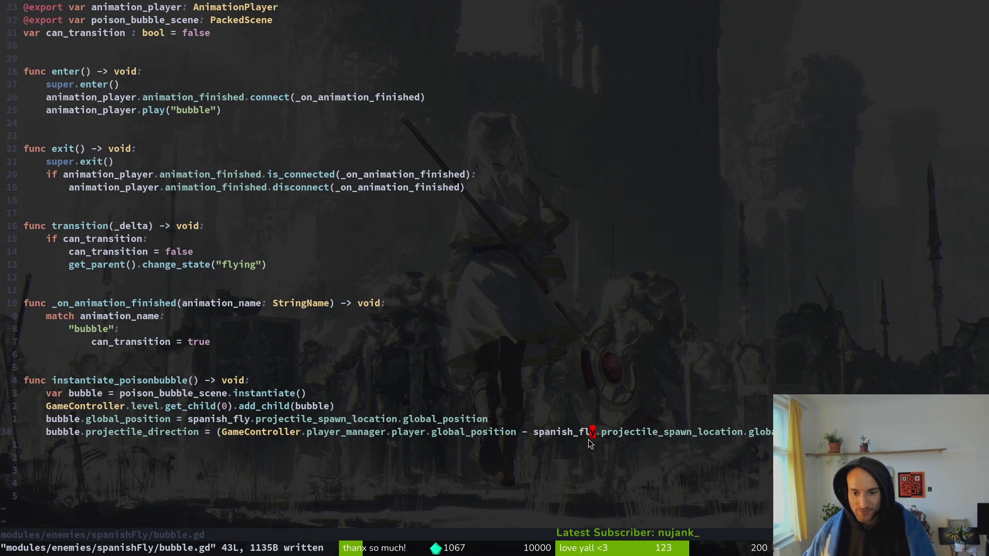
Switch from Neovim to the Godot editor showing spanish_fly.tscn
{"action": "key", "text": "alt+Tab"}
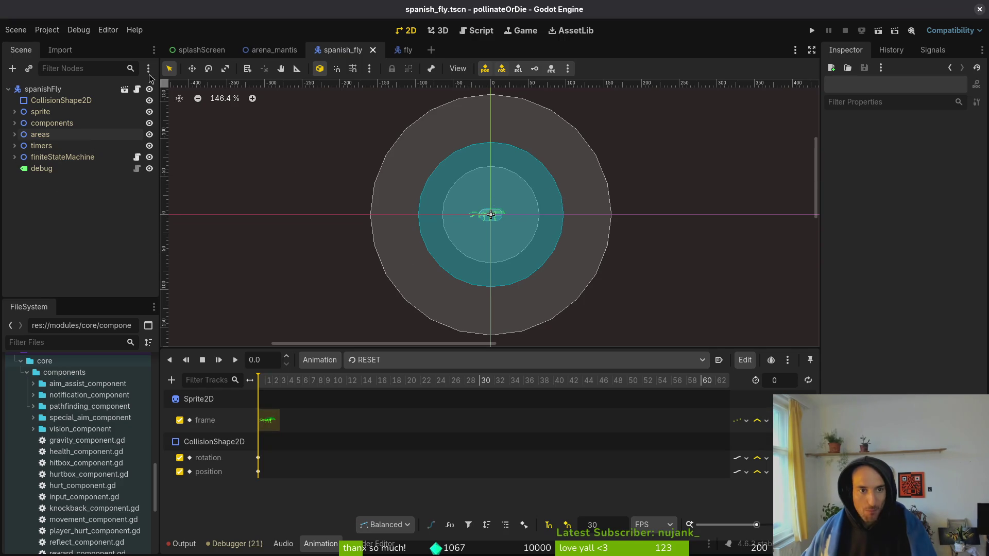
Open projectile.tscn via quick search and reveal it in the FileSystem dock
{"action": "left_click", "coordinate": [15, 29]}
{"action": "left_click", "coordinate": [33, 44]}
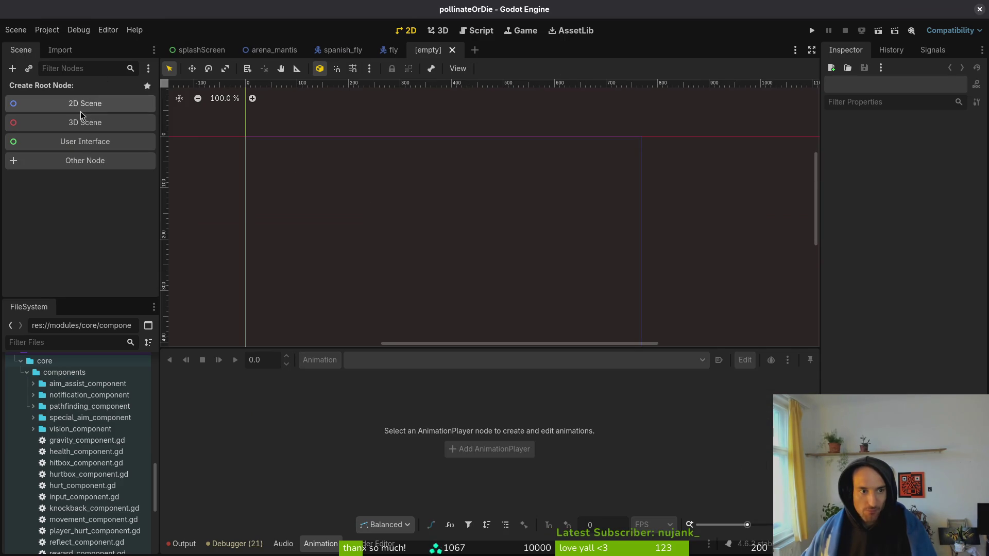
{"action": "type", "text": "projtsc"}
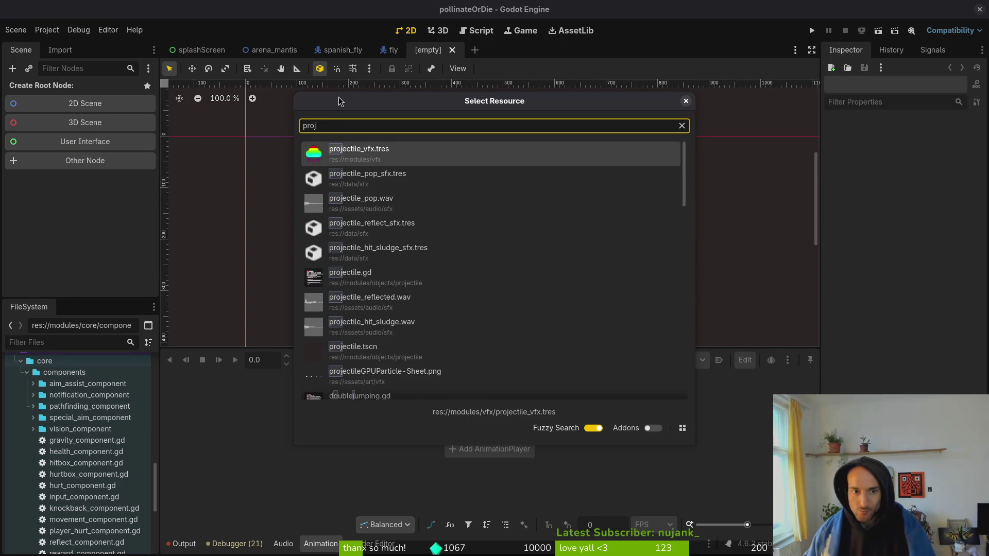
{"action": "key", "text": "Return"}
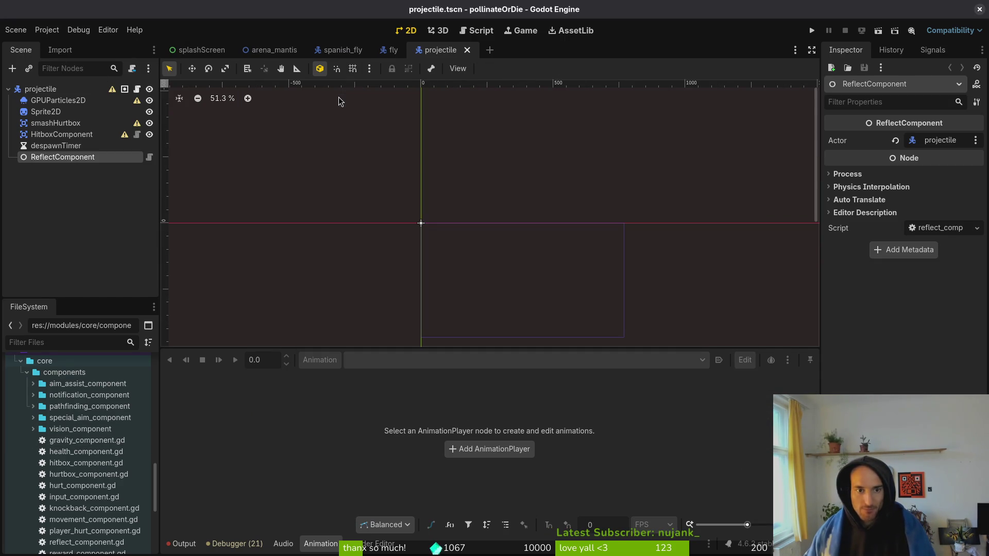
{"action": "right_click", "coordinate": [451, 53]}
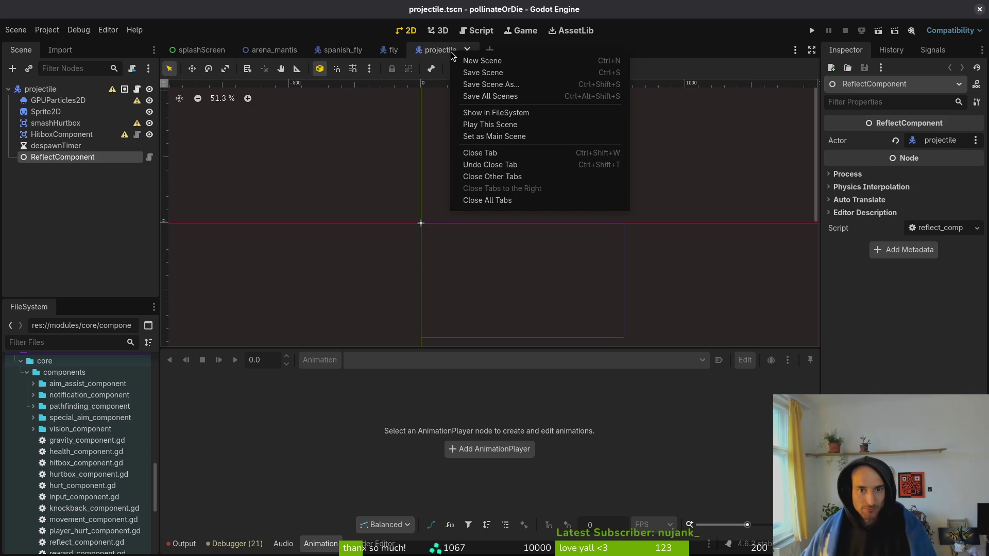
{"action": "left_click", "coordinate": [496, 113]}
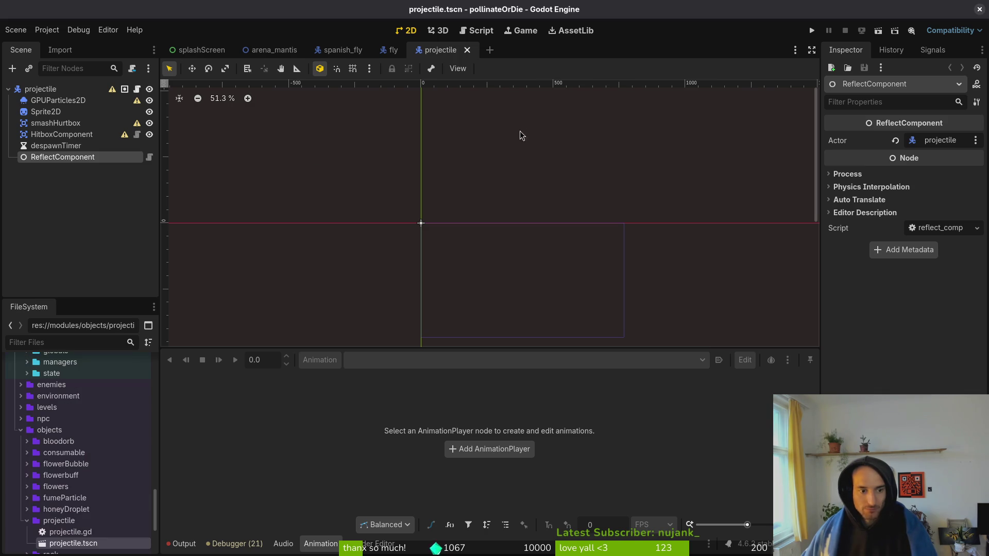
Create a new scene inheriting projectile.tscn and rename its root node to poisonBubble
{"action": "right_click", "coordinate": [49, 92]}
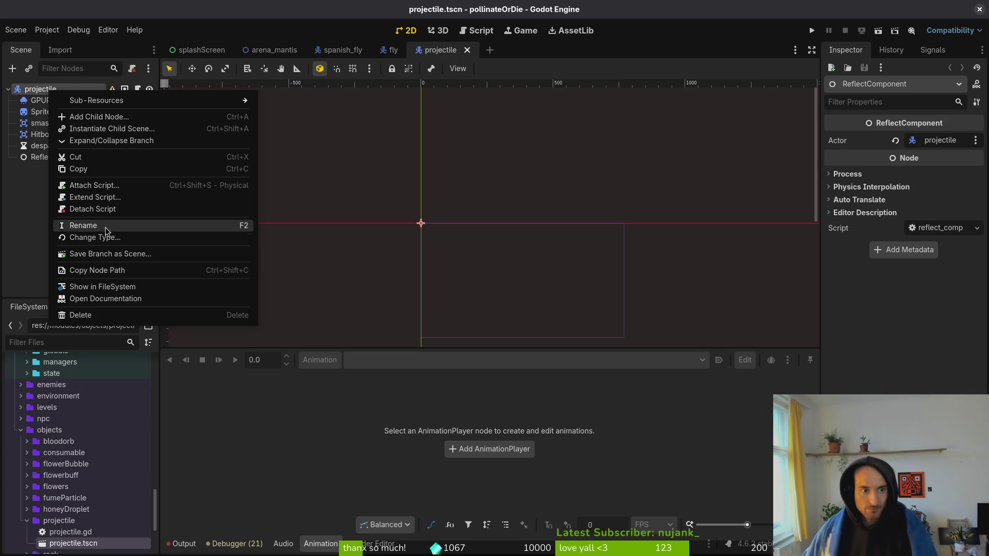
{"action": "left_click", "coordinate": [13, 264]}
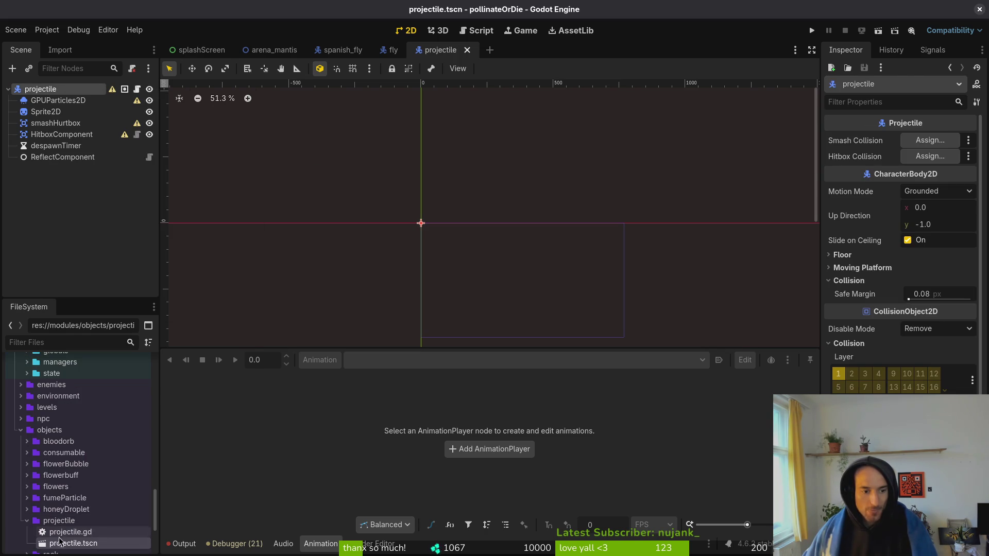
{"action": "right_click", "coordinate": [60, 540]}
{"action": "left_click", "coordinate": [157, 336]}
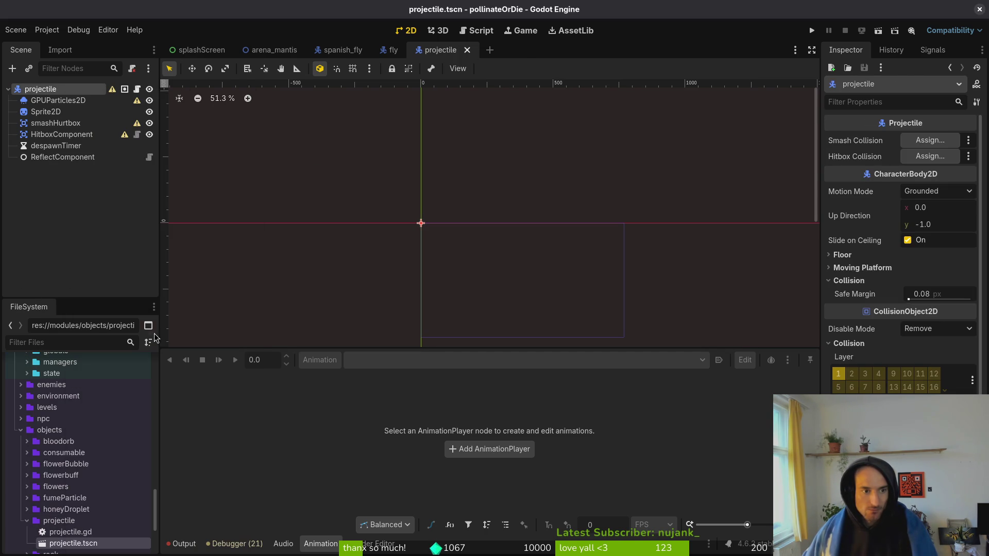
{"action": "left_click", "coordinate": [68, 89]}
{"action": "left_click", "coordinate": [67, 87]}
{"action": "type", "text": "poisonBubble"}
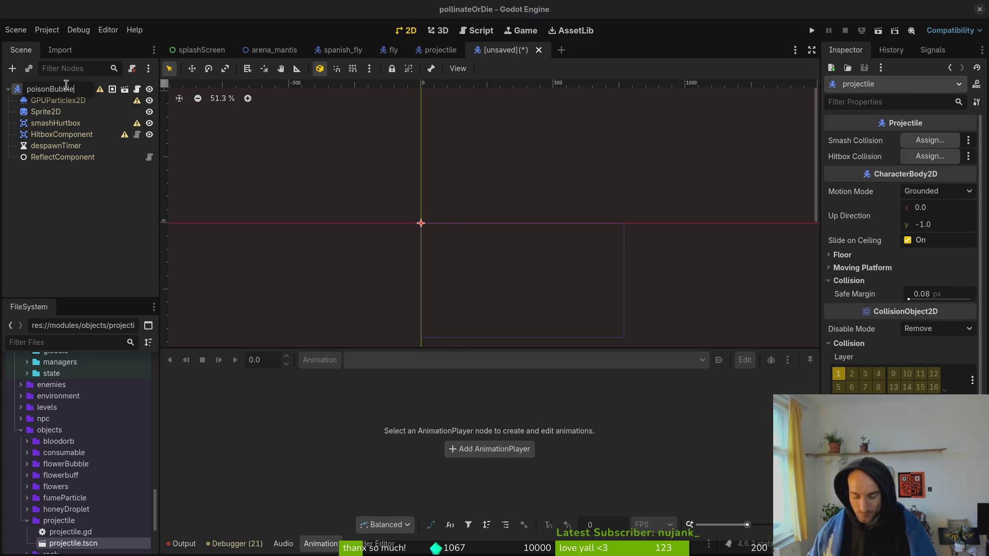
{"action": "key", "text": "Return"}
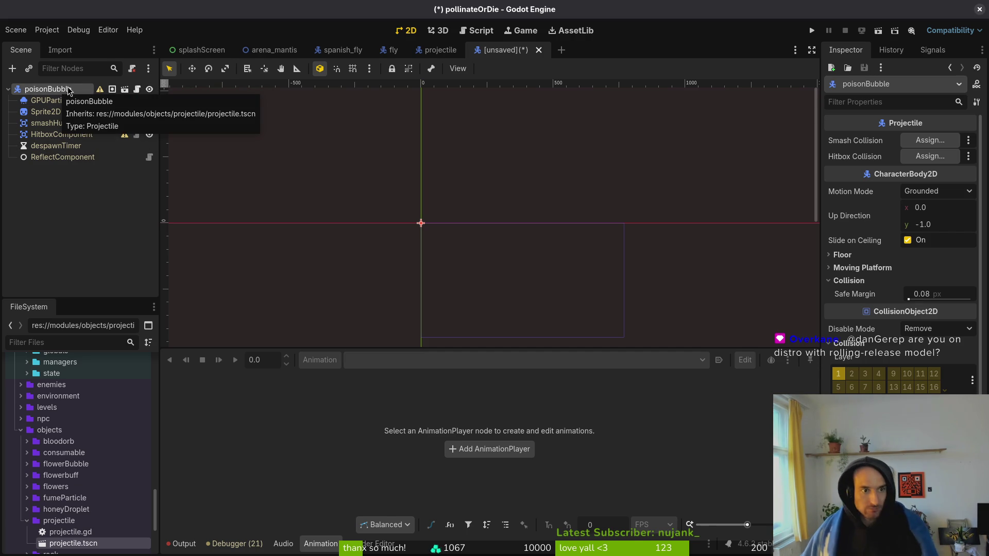
Save the scene as poison_bubble.tscn in a new res://modules/objects/poisonBubble folder
{"action": "left_click", "coordinate": [70, 220]}
{"action": "key", "text": "ctrl+s"}
{"action": "double_click", "coordinate": [618, 175]}
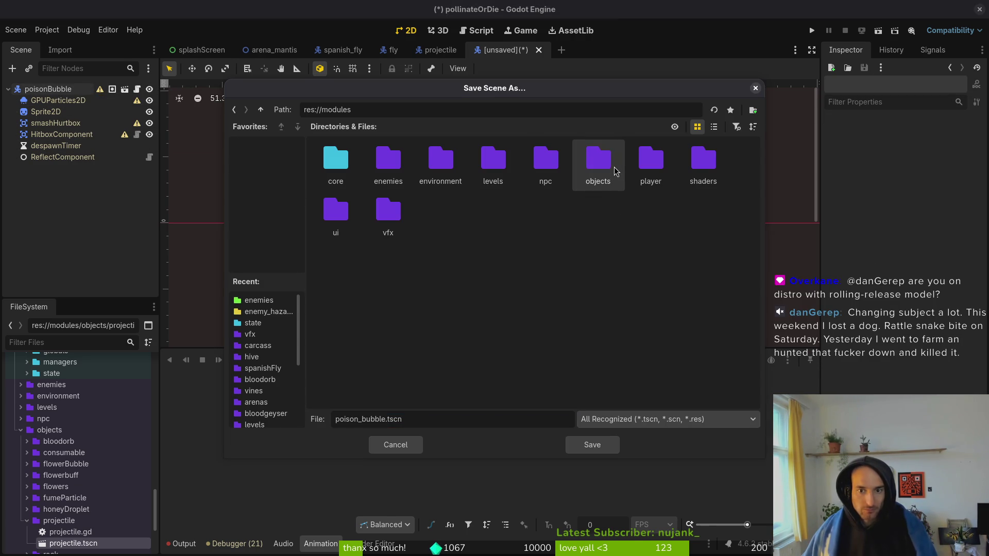
{"action": "double_click", "coordinate": [611, 169]}
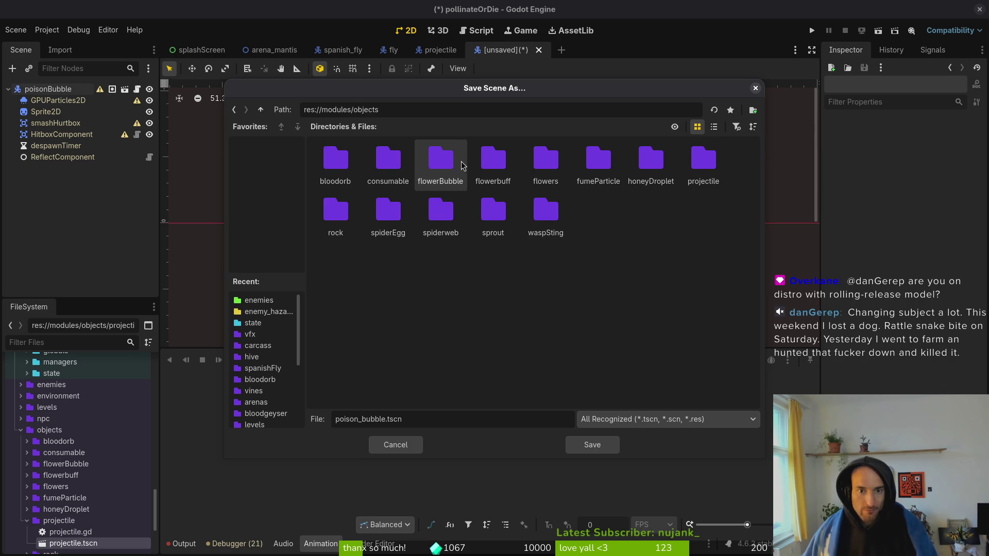
{"action": "right_click", "coordinate": [499, 267]}
{"action": "left_click", "coordinate": [542, 278]}
{"action": "type", "text": "poisonBubble"}
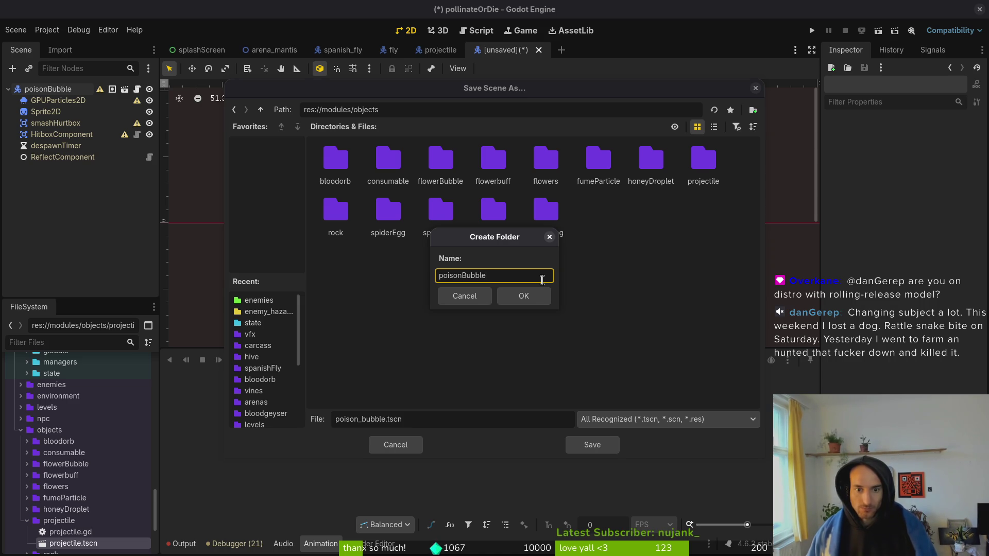
{"action": "key", "text": "Return"}
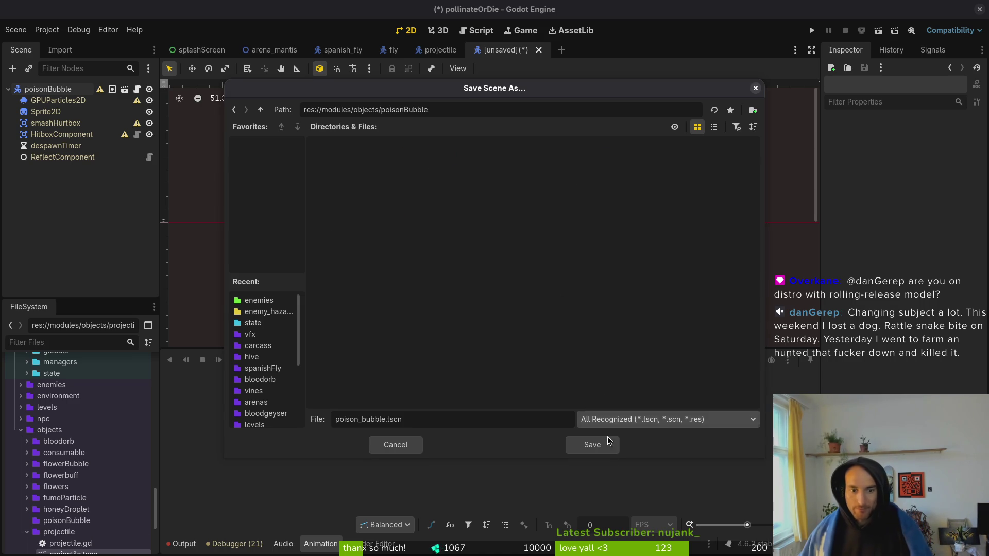
{"action": "left_click", "coordinate": [592, 444]}
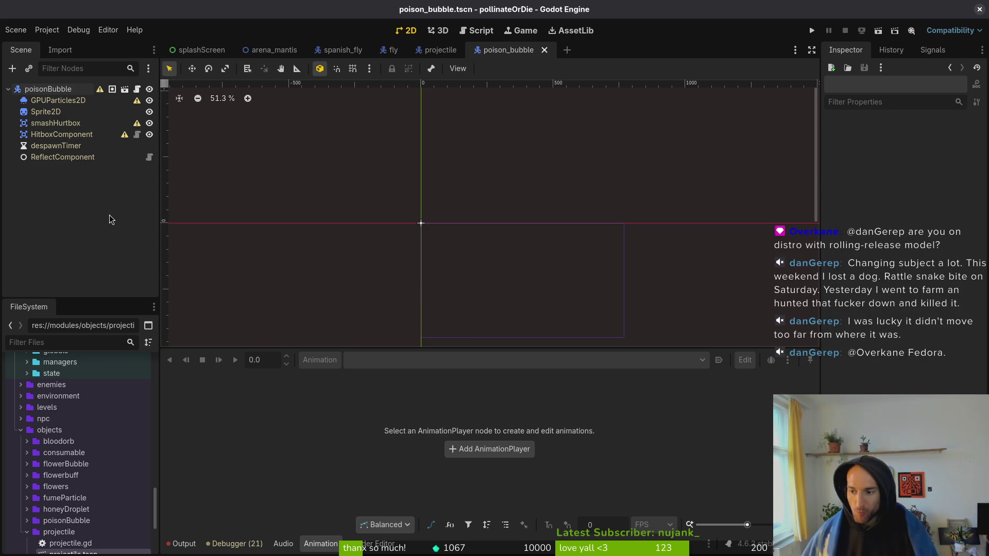
Close all open scene tabs, including poison_bubble, projectile, fly, spanish_fly, arena_mantis and splashScreen
{"action": "left_click", "coordinate": [8, 90]}
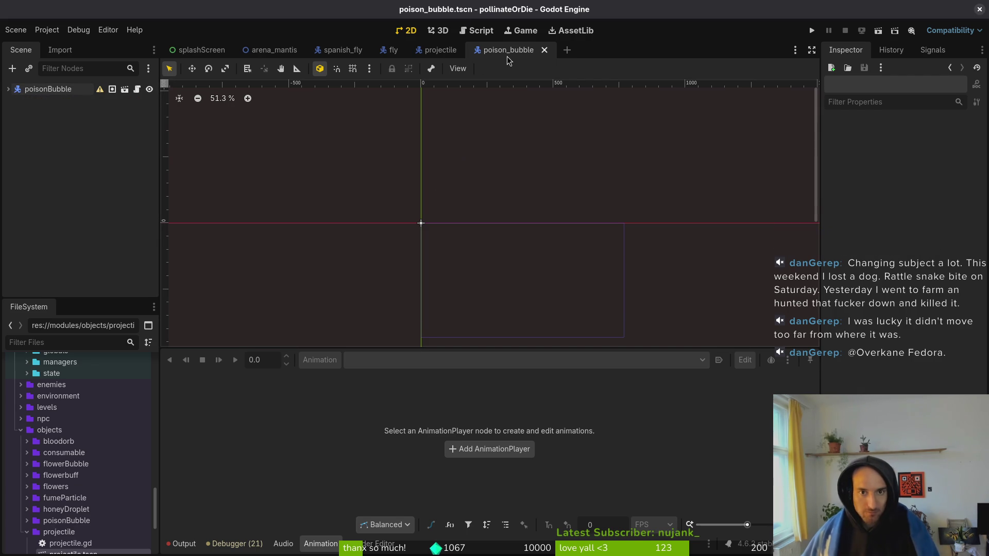
{"action": "left_click", "coordinate": [543, 51]}
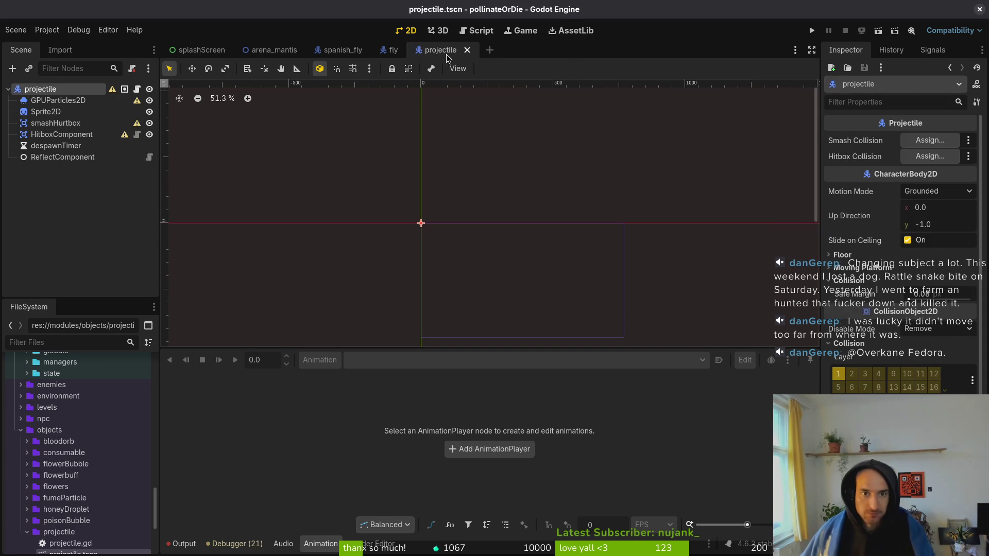
{"action": "middle_click", "coordinate": [446, 57]}
{"action": "middle_click", "coordinate": [397, 57]}
{"action": "middle_click", "coordinate": [339, 58]}
{"action": "middle_click", "coordinate": [285, 58]}
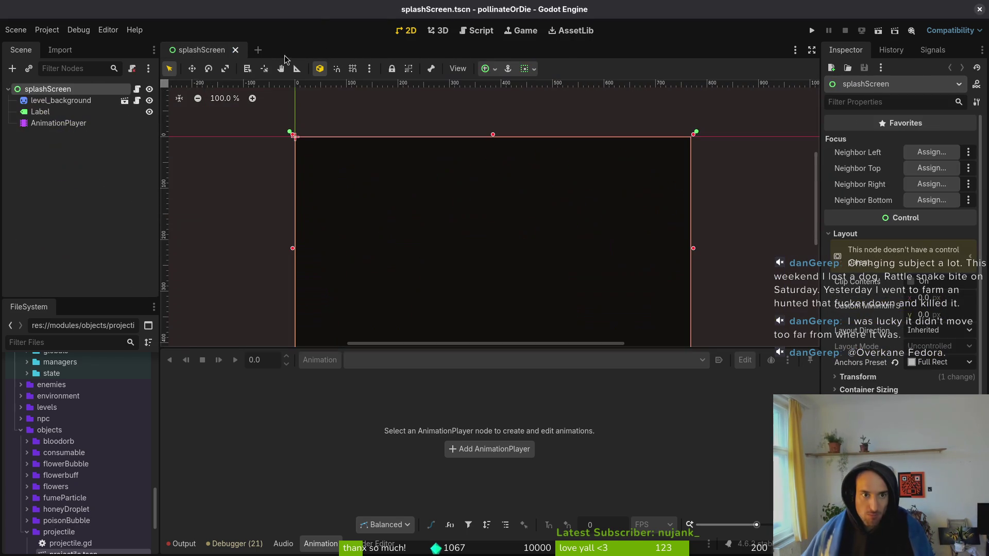
{"action": "middle_click", "coordinate": [186, 54]}
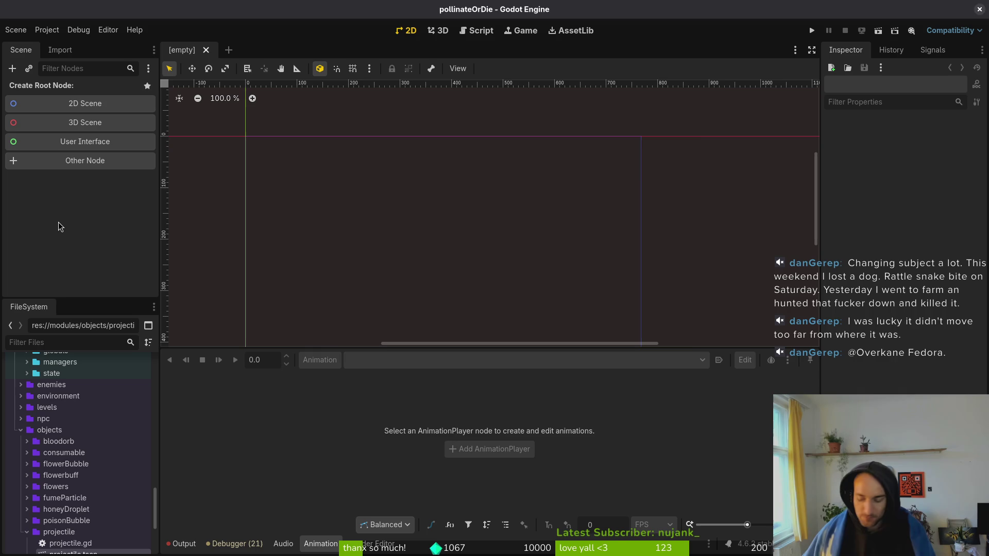
Reopen poison_bubble.tscn and assign poisonBubble.png as the Sprite2D texture
{"action": "key", "text": "ctrl+shift+o"}
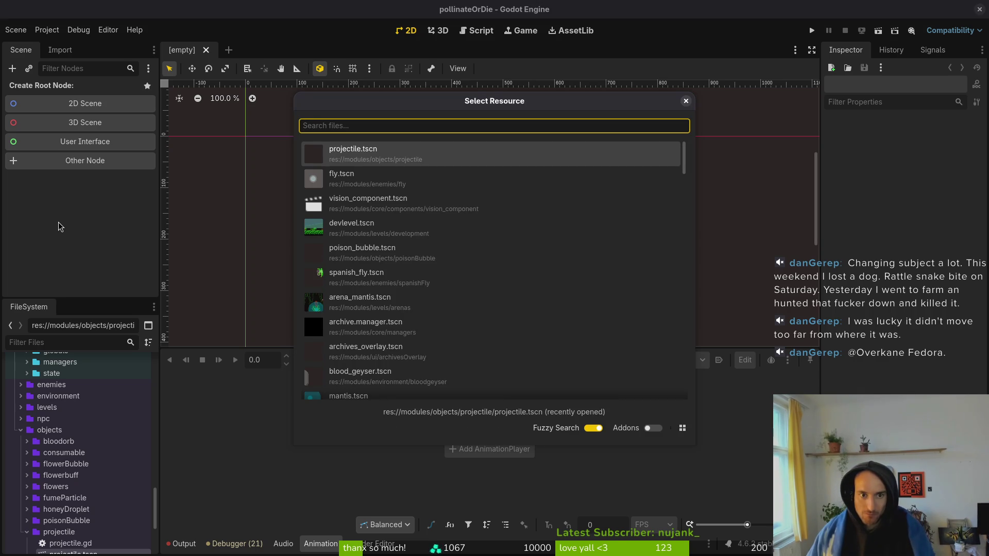
{"action": "type", "text": "poisonb"}
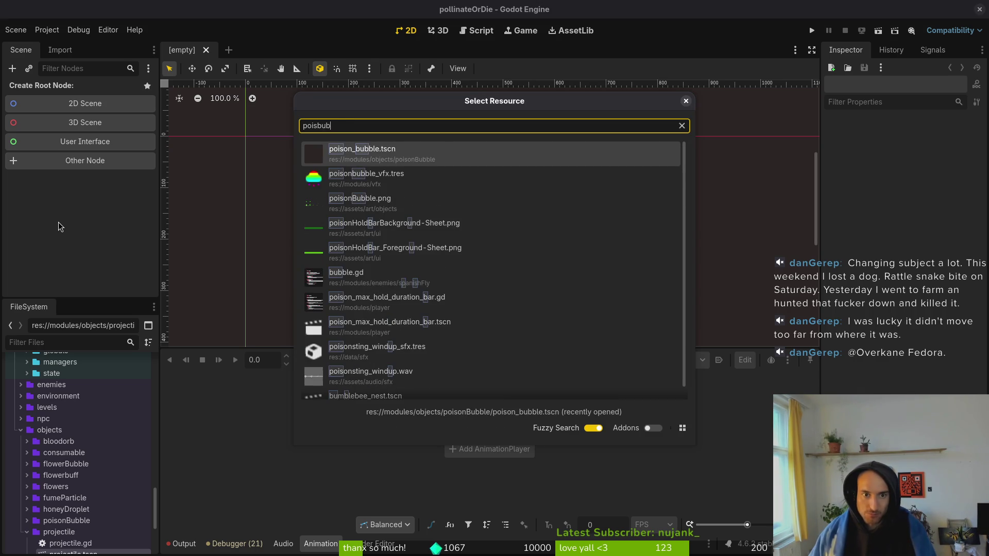
{"action": "key", "text": "Return"}
{"action": "left_click", "coordinate": [8, 89]}
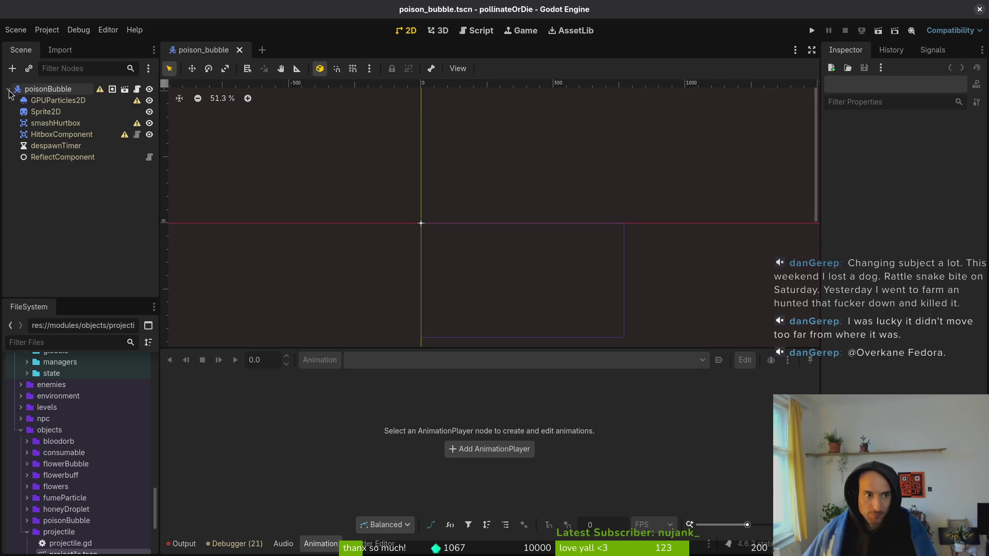
{"action": "left_click", "coordinate": [52, 112]}
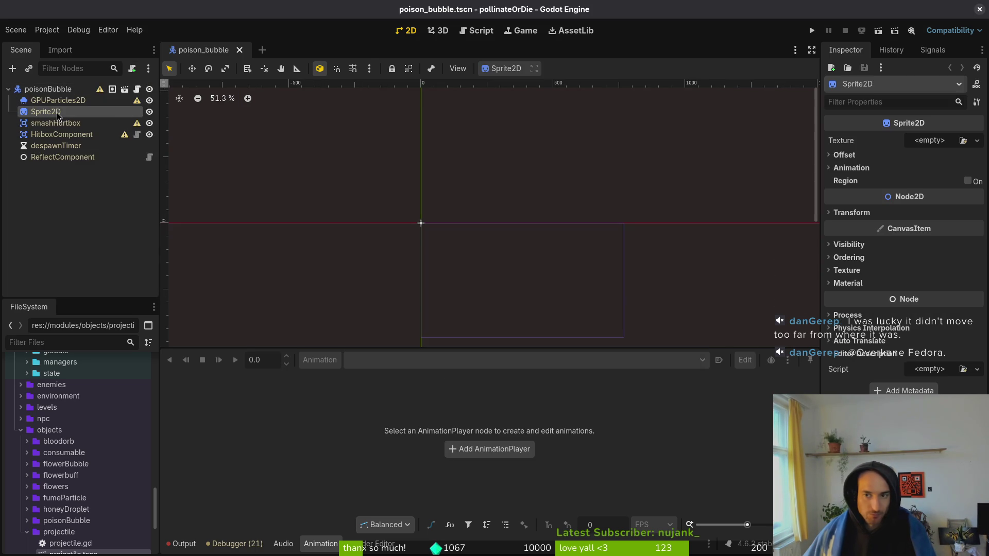
{"action": "left_click", "coordinate": [931, 142]}
{"action": "left_click", "coordinate": [924, 389]}
{"action": "type", "text": "poison"}
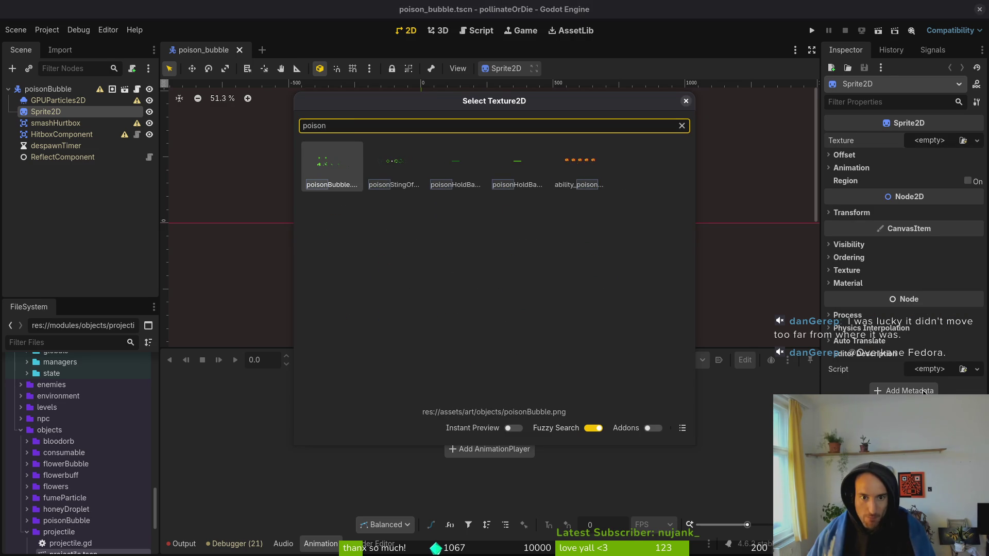
{"action": "key", "text": "Return"}
Set the sprite's Hframes to 5 and Vframes to 2, then save
{"action": "left_click", "coordinate": [882, 186]}
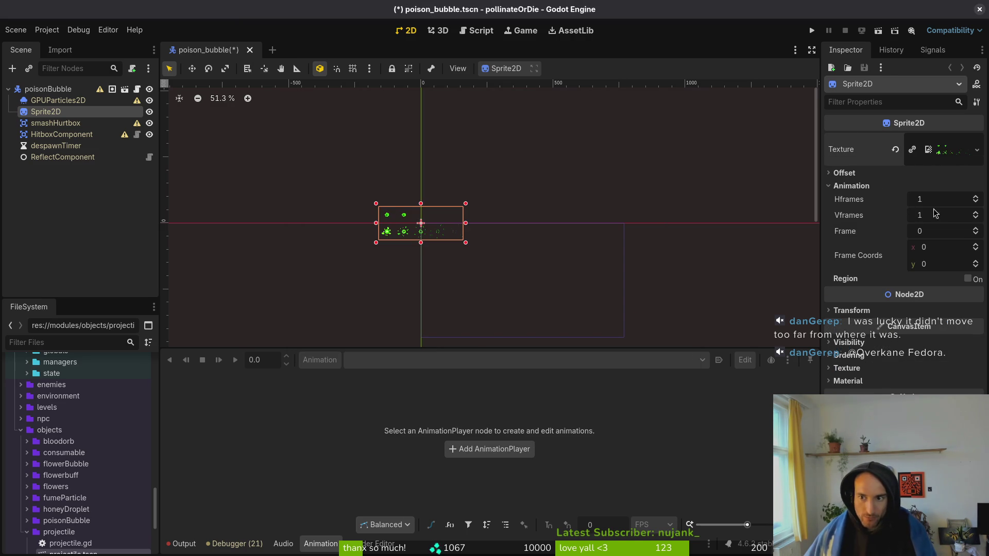
{"action": "left_click", "coordinate": [940, 201]}
{"action": "key", "text": "Tab"}
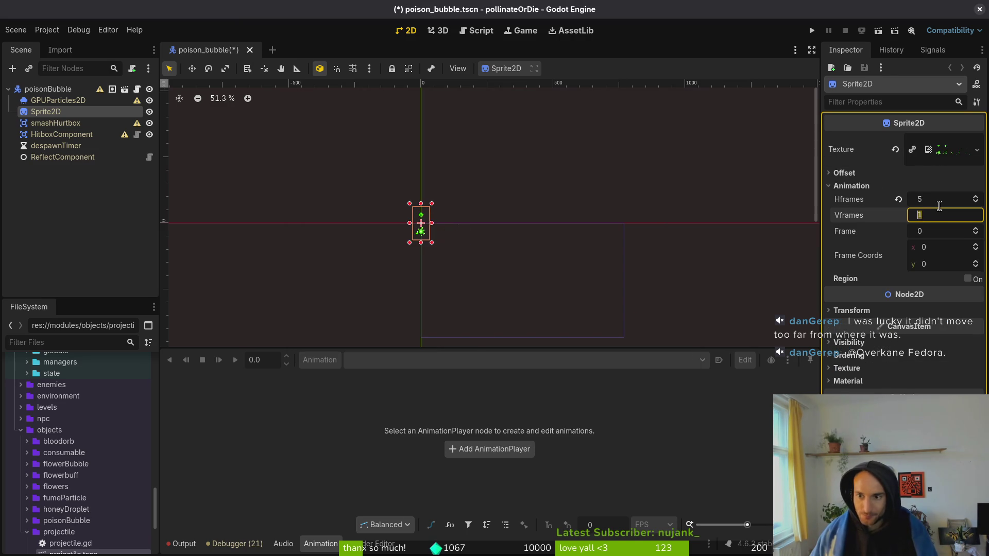
{"action": "type", "text": "2"}
{"action": "key", "text": "Return"}
{"action": "key", "text": "ctrl+s"}
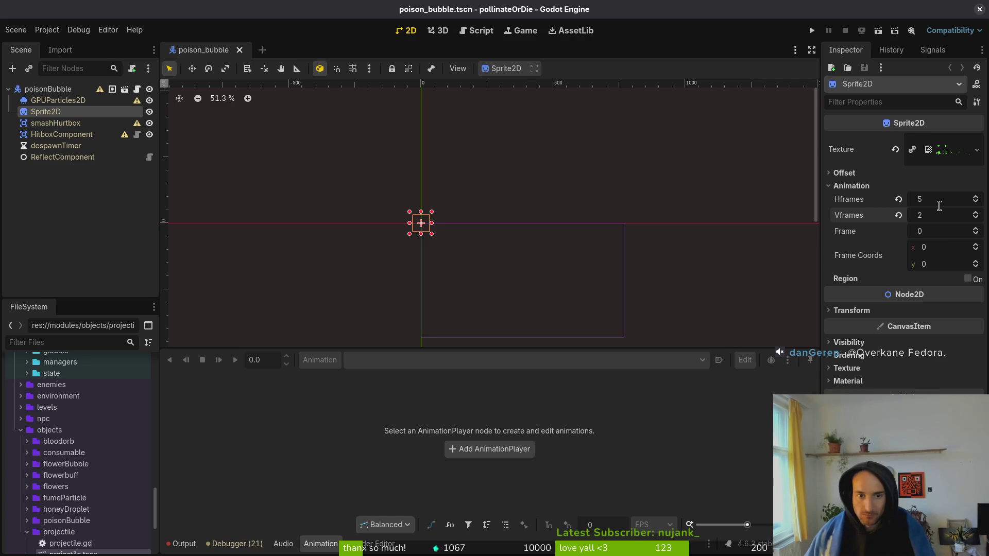
Quick-open the flower_bubble.tscn scene
{"action": "key", "text": "ctrl+shift+o"}
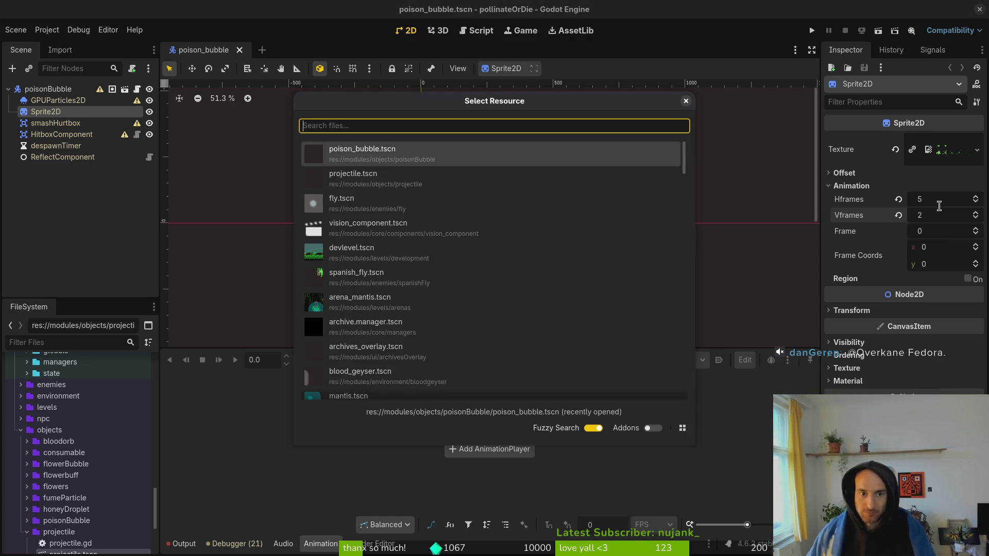
{"action": "type", "text": "flobuffts"}
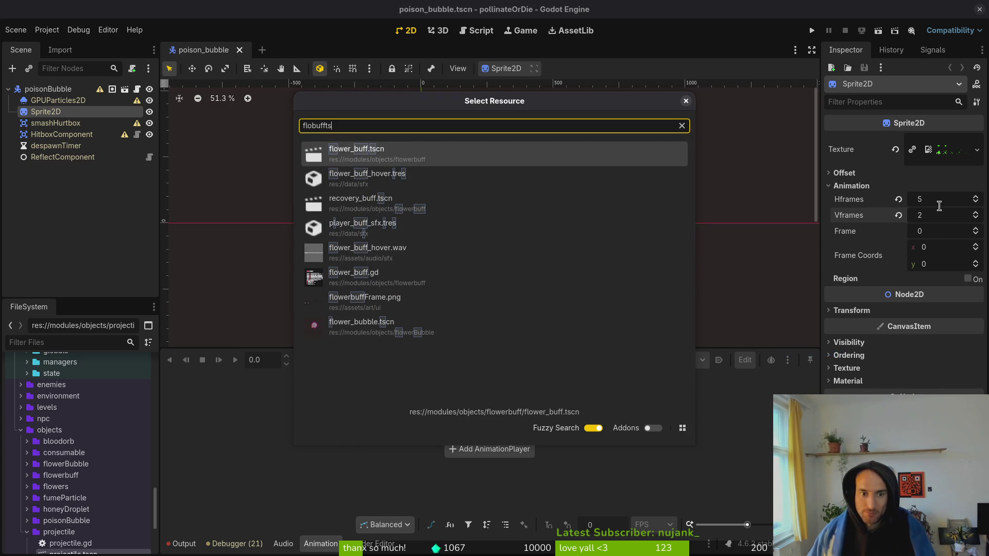
{"action": "key", "text": "BackSpace"}
{"action": "key", "text": "BackSpace"}
{"action": "key", "text": "BackSpace"}
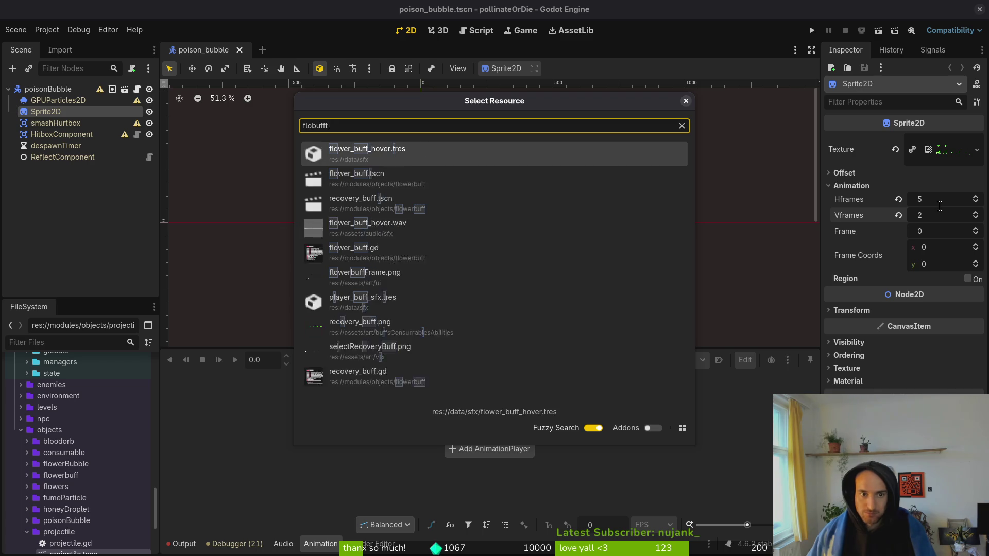
{"action": "type", "text": "bbl"}
{"action": "key", "text": "Return"}
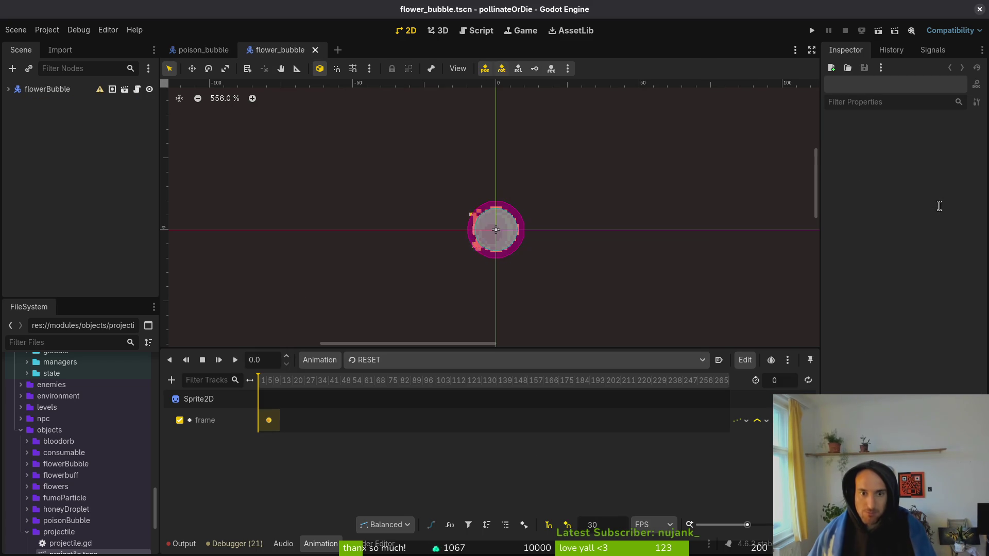
View flower_bubble's 'active' animation, then copy its HitboxComponent CollisionShape2D circle shape value
{"action": "left_click", "coordinate": [394, 360]}
{"action": "left_click", "coordinate": [401, 393]}
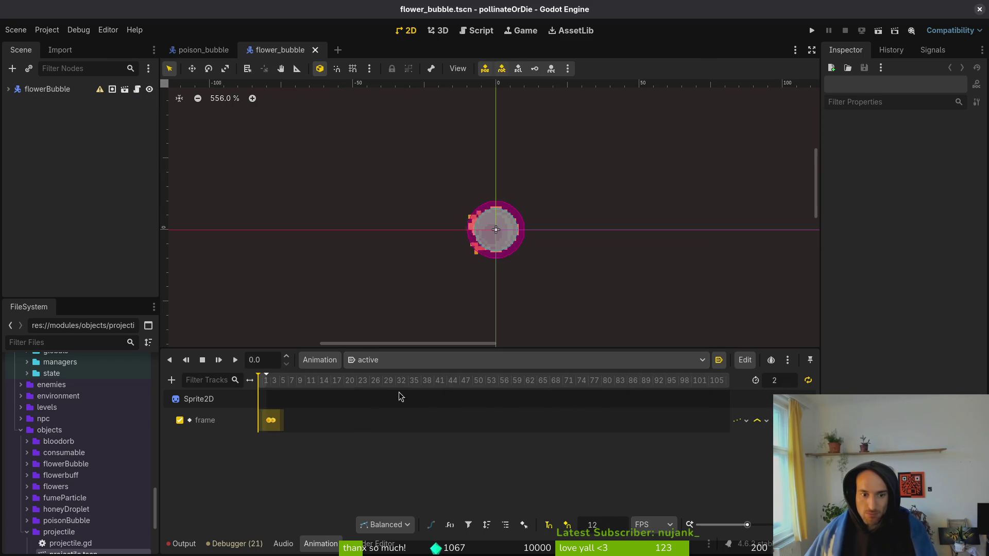
{"action": "scroll", "coordinate": [273, 402], "scroll_direction": "up", "scroll_amount": 3}
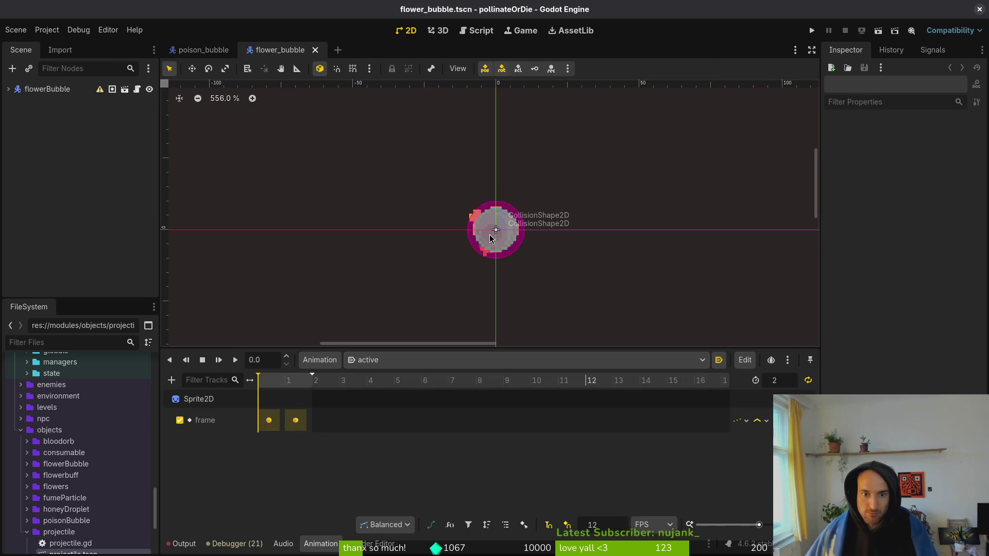
{"action": "left_click", "coordinate": [9, 90]}
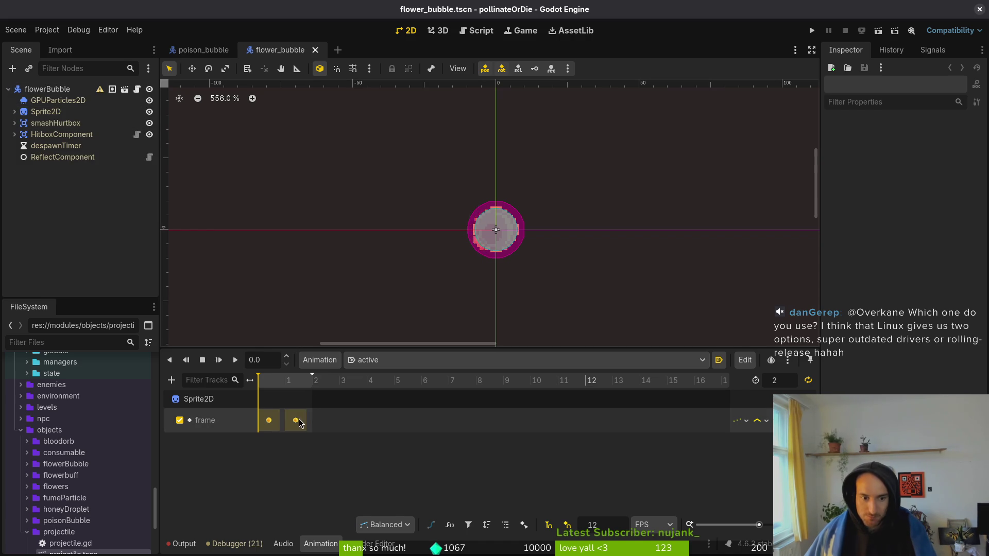
{"action": "scroll", "coordinate": [510, 225], "scroll_direction": "up", "scroll_amount": 5}
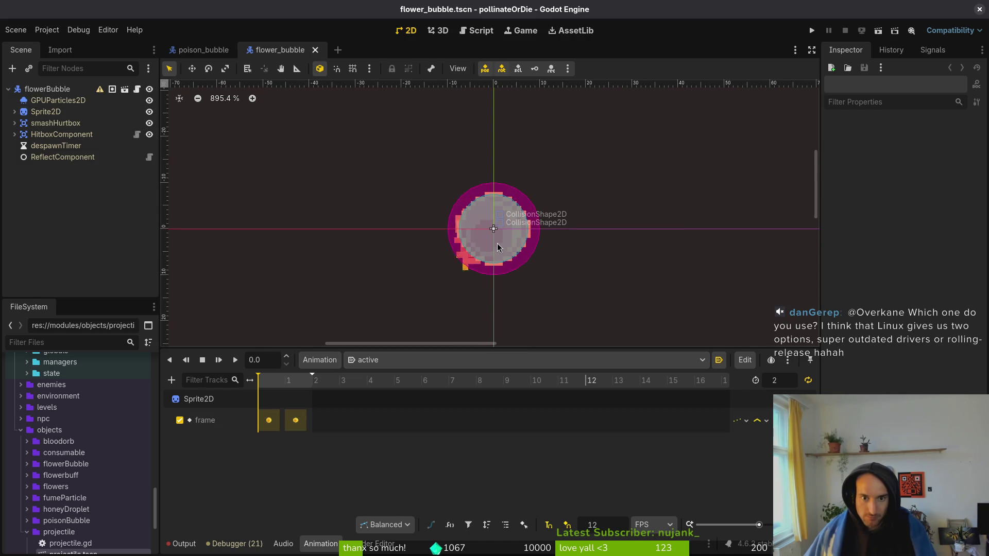
{"action": "left_click", "coordinate": [507, 206]}
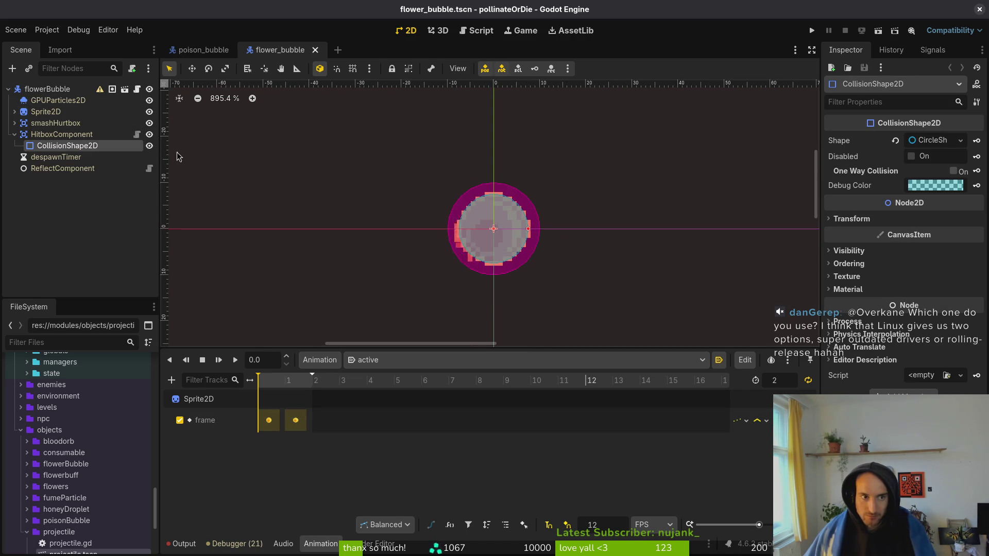
{"action": "right_click", "coordinate": [869, 142]}
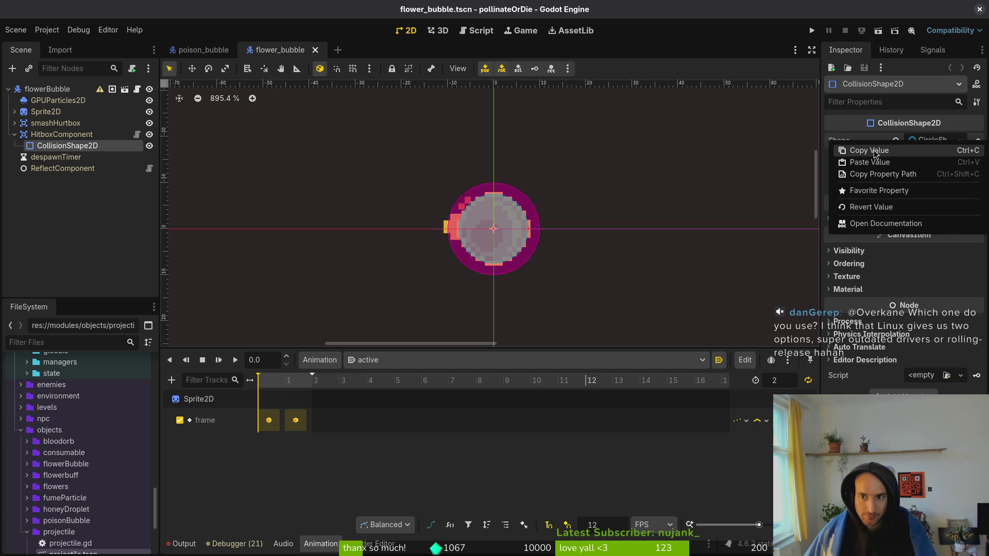
{"action": "left_click", "coordinate": [868, 150]}
{"action": "left_click", "coordinate": [204, 50]}
Add a CollisionShape2D under poison_bubble's HitboxComponent, paste the circle shape, and save
{"action": "right_click", "coordinate": [27, 134]}
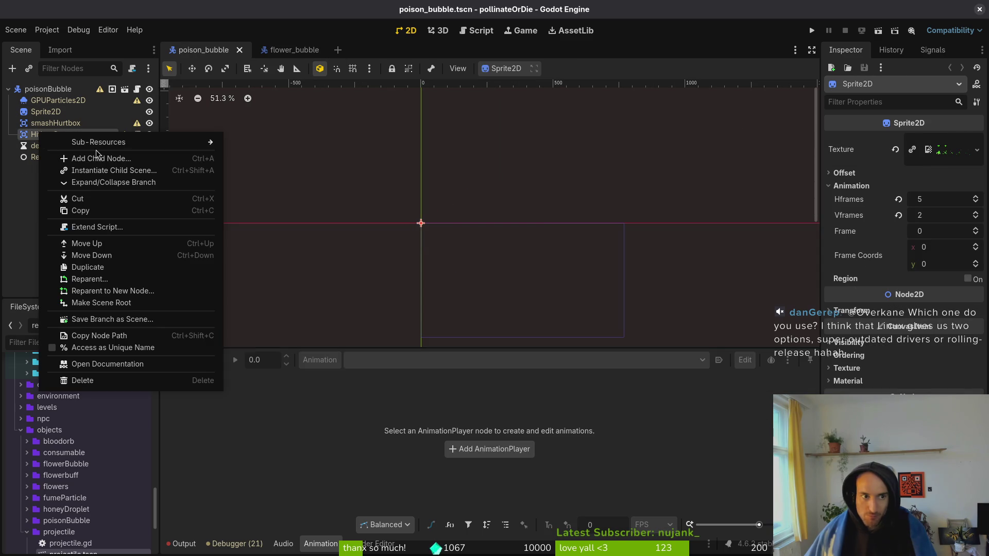
{"action": "left_click", "coordinate": [61, 133]}
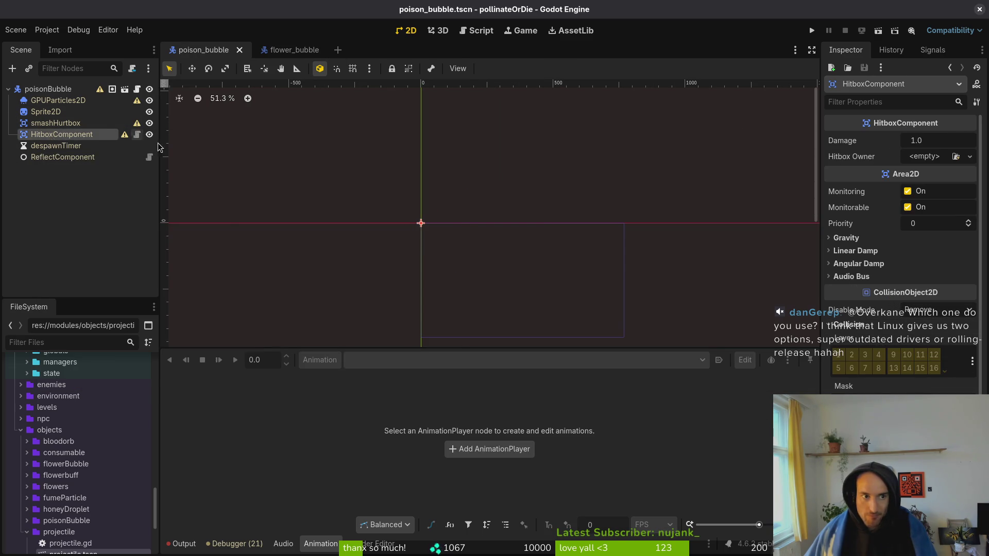
{"action": "key", "text": "ctrl+a"}
{"action": "type", "text": "cols"}
{"action": "key", "text": "Return"}
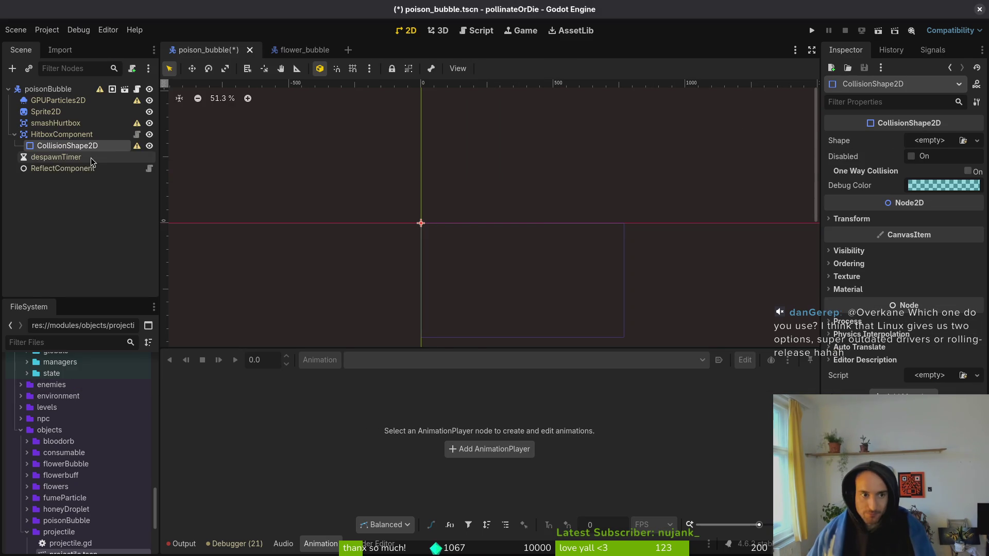
{"action": "right_click", "coordinate": [859, 146]}
{"action": "left_click", "coordinate": [870, 164]}
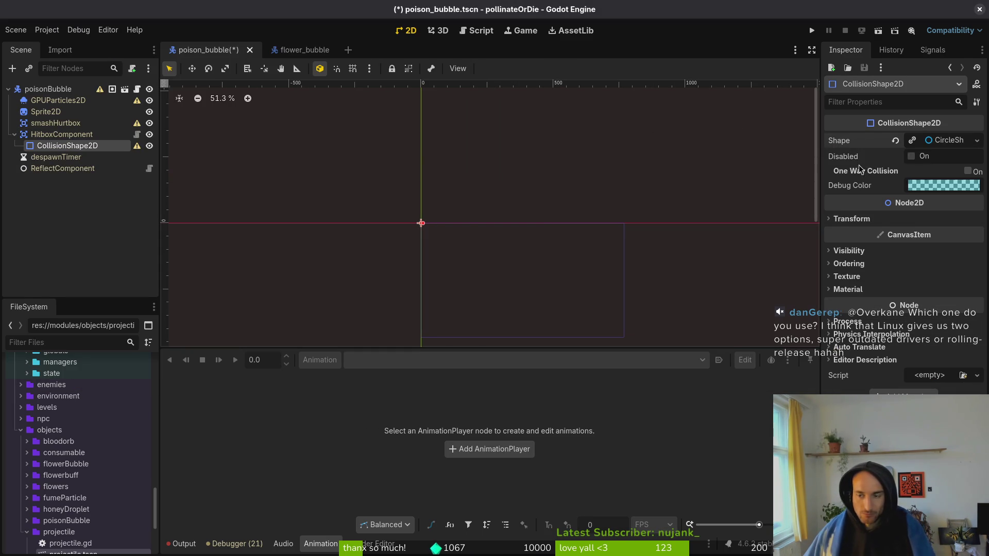
{"action": "scroll", "coordinate": [460, 219], "scroll_direction": "up", "scroll_amount": 15}
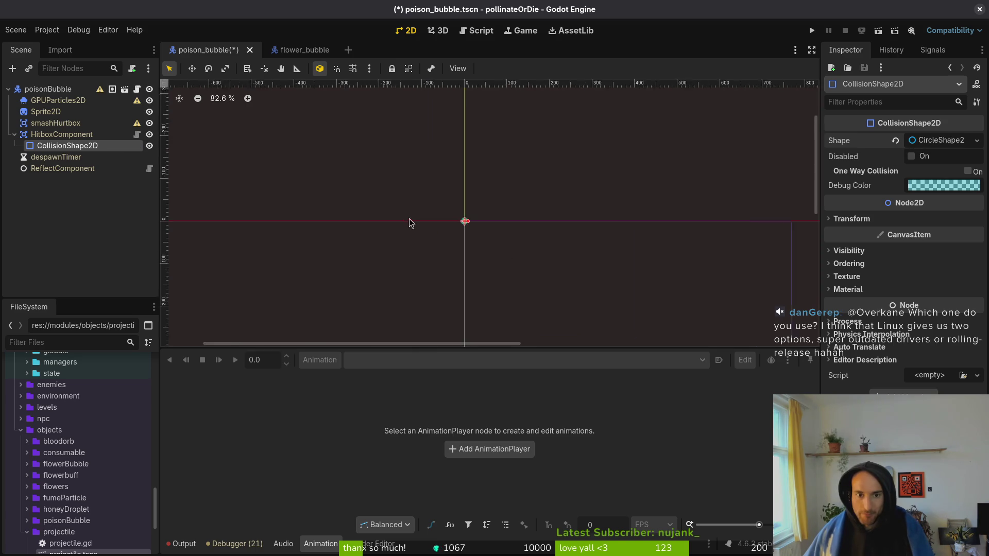
{"action": "key", "text": "ctrl+s"}
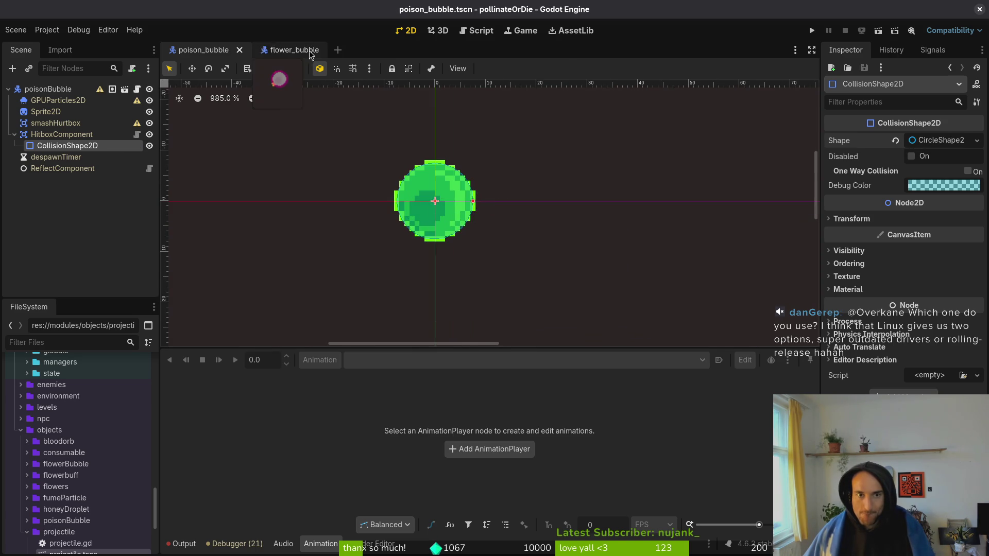
In flower_bubble, select smashHurtbox's CollisionShape2D and copy its circle Shape value
{"action": "left_click", "coordinate": [283, 50]}
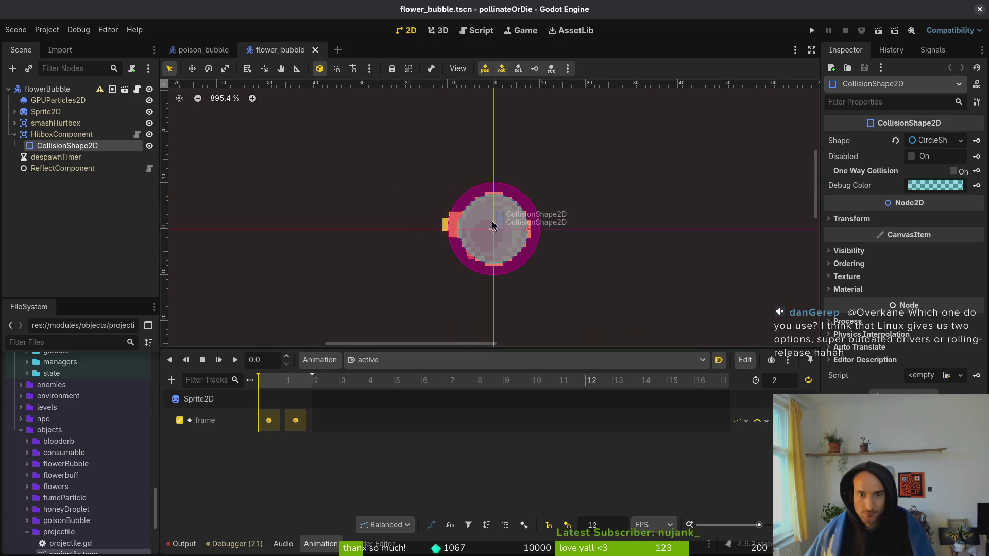
{"action": "left_click", "coordinate": [203, 50]}
{"action": "scroll", "coordinate": [448, 165], "scroll_direction": "up", "scroll_amount": 3}
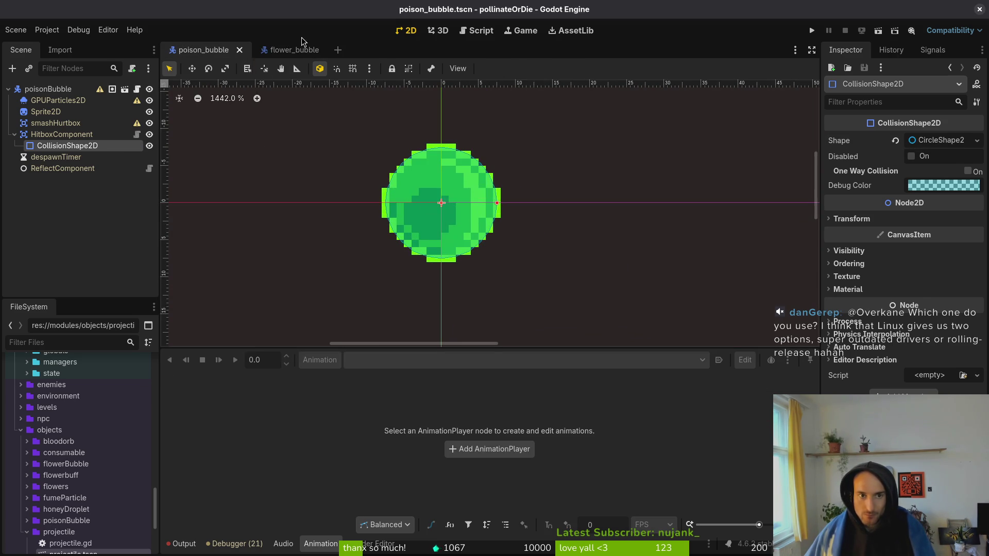
{"action": "left_click", "coordinate": [280, 49]}
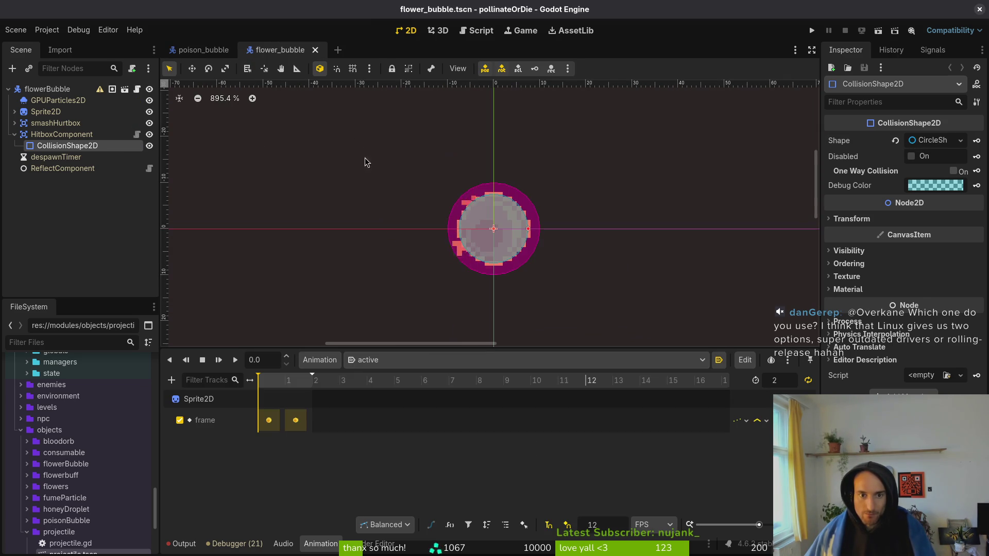
{"action": "left_click", "coordinate": [21, 125]}
{"action": "left_click", "coordinate": [14, 123]}
{"action": "left_click", "coordinate": [67, 134]}
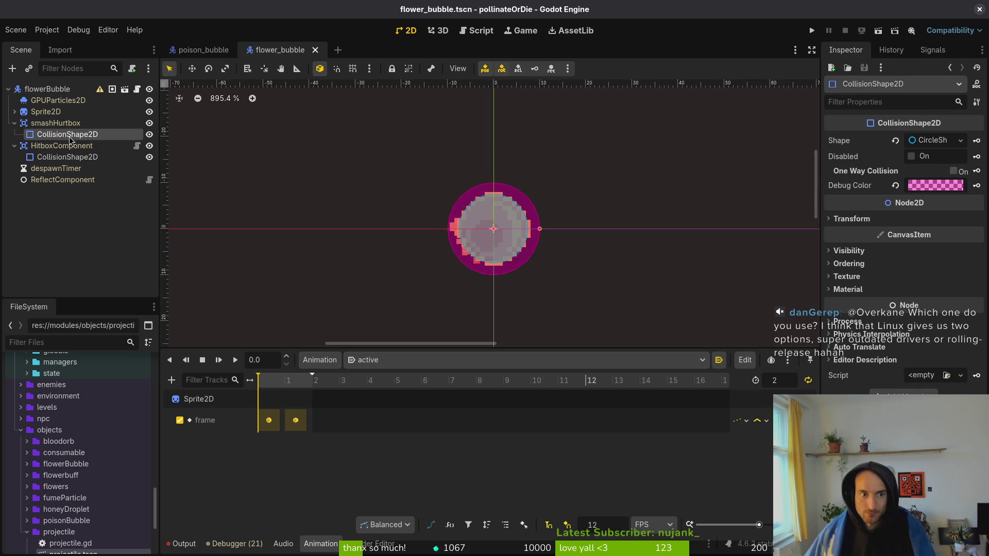
{"action": "right_click", "coordinate": [926, 141]}
{"action": "key", "text": "Escape"}
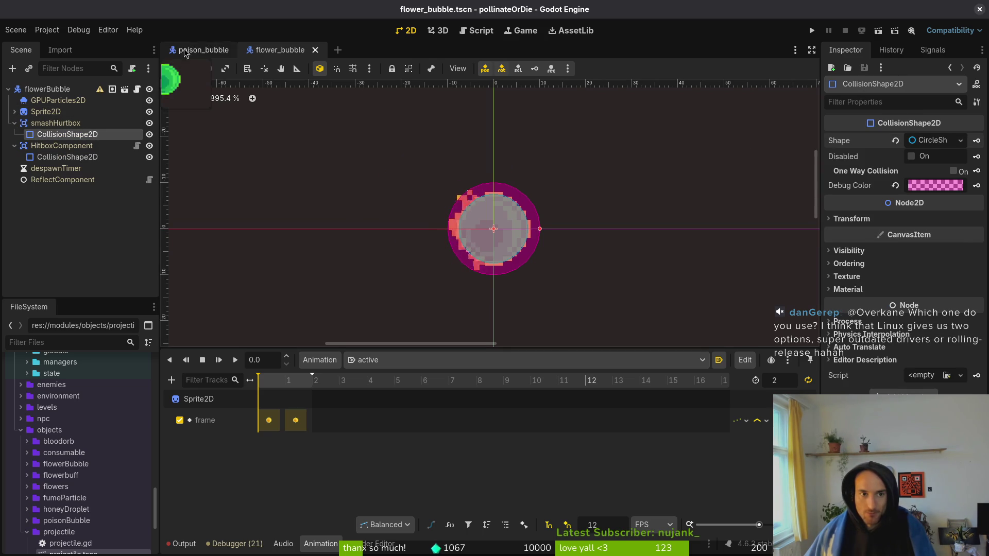
Add a CollisionShape2D under poison_bubble's smashHurtbox with the pasted circle shape, and save
{"action": "left_click", "coordinate": [204, 50]}
{"action": "left_click", "coordinate": [110, 120]}
{"action": "key", "text": "ctrl+a"}
{"action": "type", "text": "colsha"}
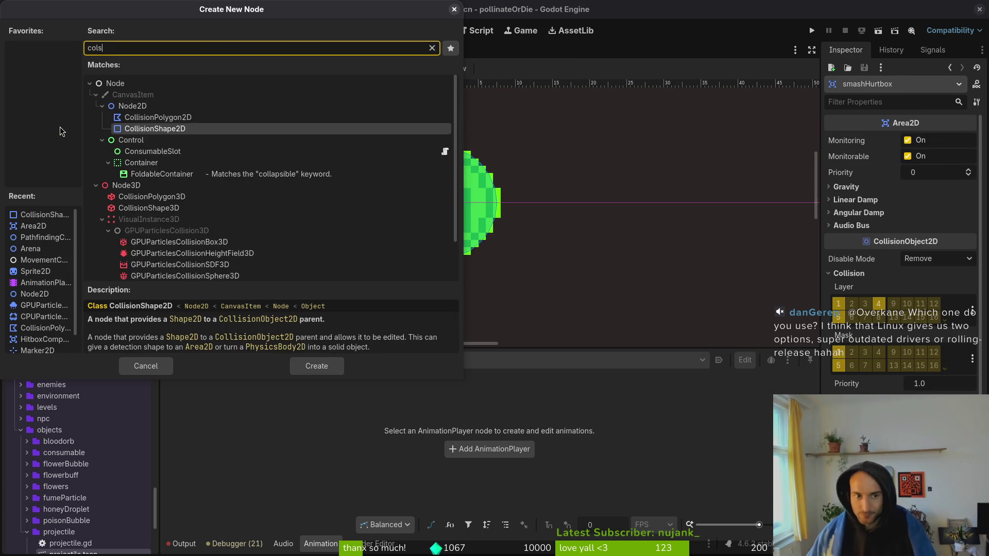
{"action": "key", "text": "Return"}
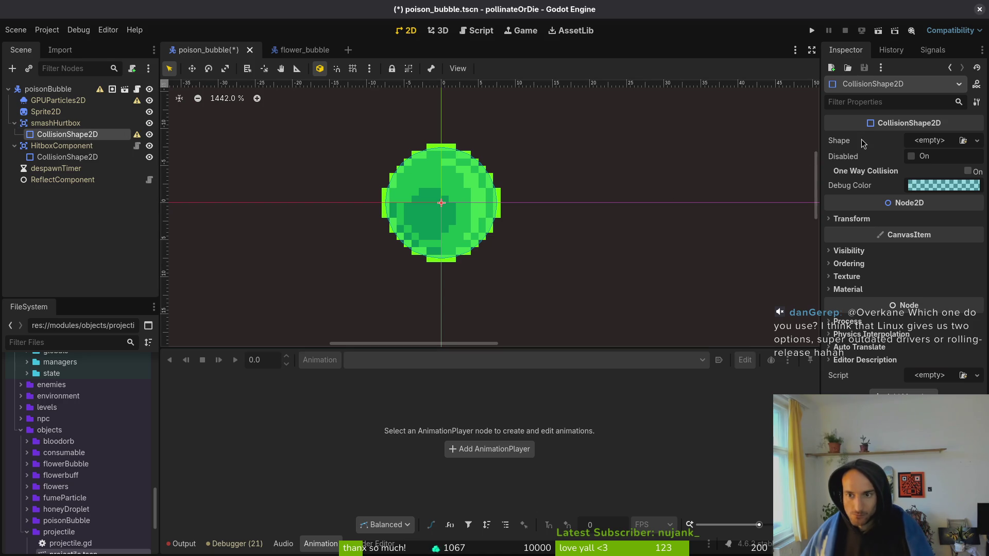
{"action": "right_click", "coordinate": [863, 144]}
{"action": "left_click", "coordinate": [876, 157]}
{"action": "key", "text": "ctrl+s"}
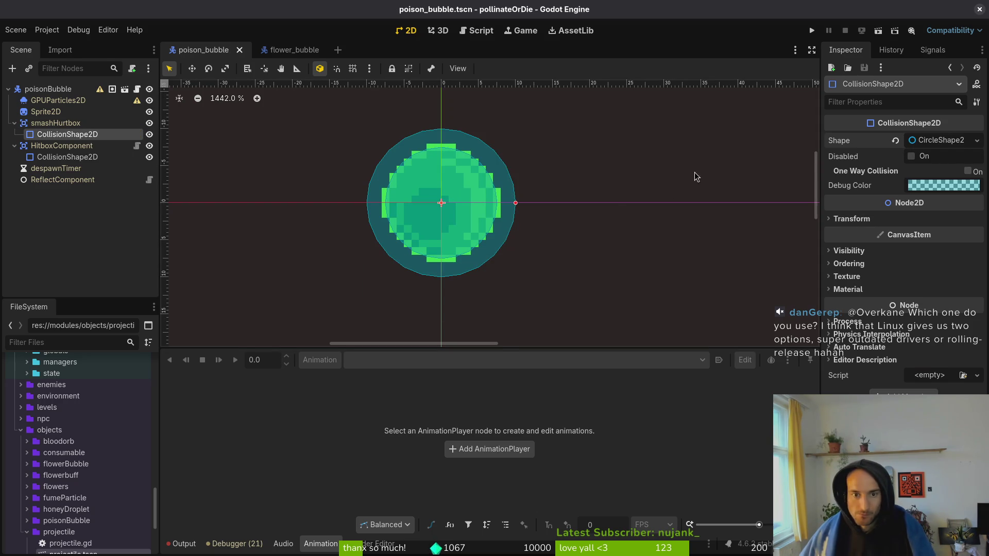
Set that collision shape's Debug Color to pink and save the scene
{"action": "left_click", "coordinate": [937, 186]}
{"action": "left_click", "coordinate": [950, 299]}
{"action": "key", "text": "Escape"}
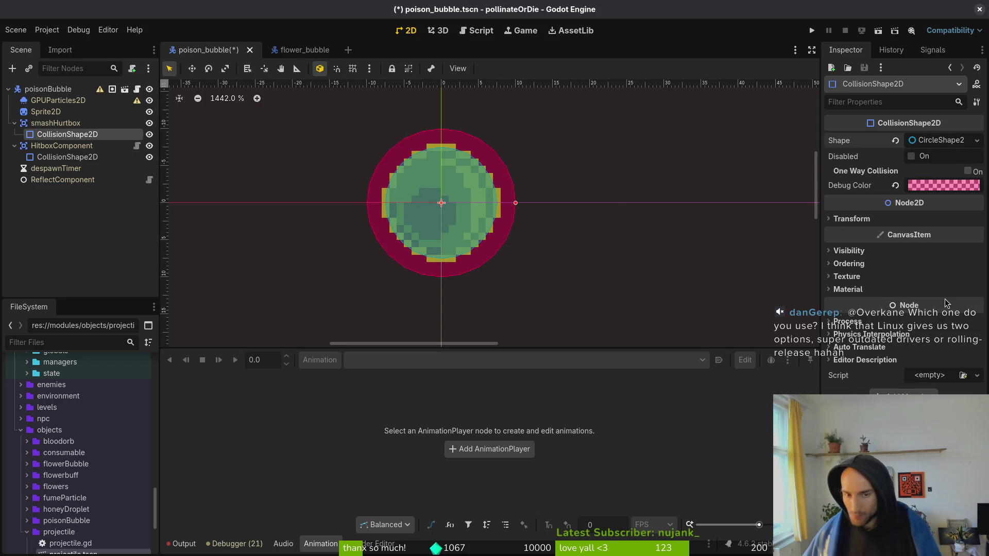
{"action": "key", "text": "ctrl+s"}
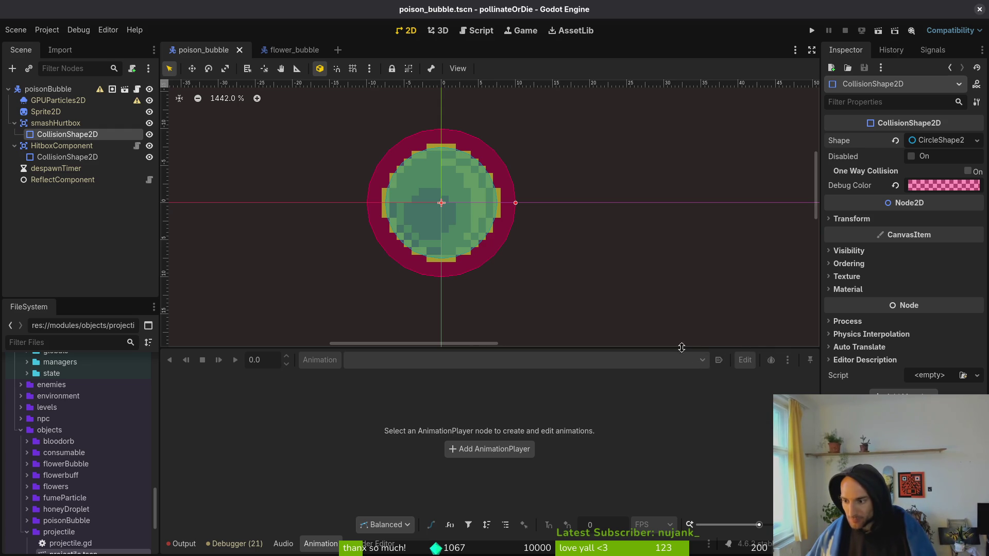
Collapse the hitbox nodes and select GPUParticles2D in both flower_bubble and poison_bubble
{"action": "left_click", "coordinate": [14, 124]}
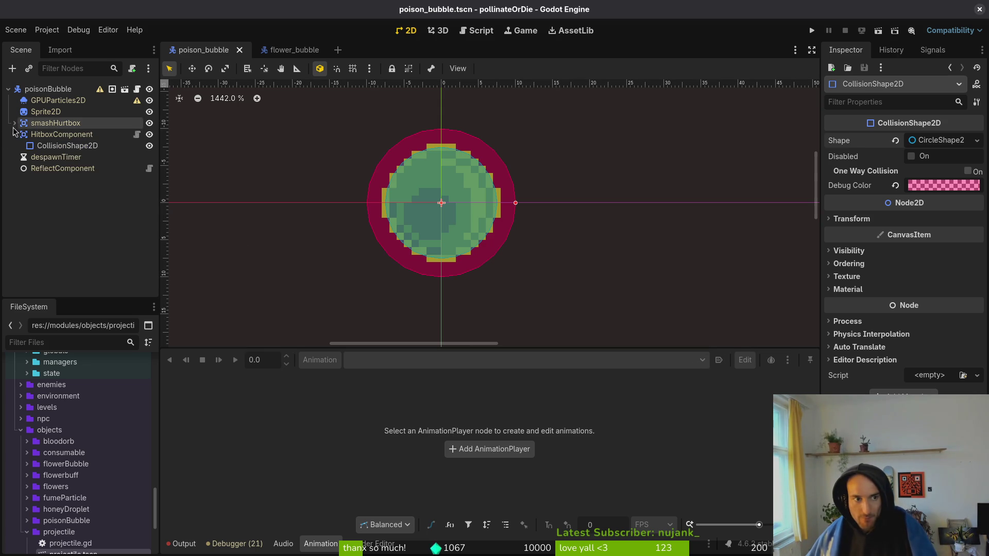
{"action": "left_click", "coordinate": [14, 134]}
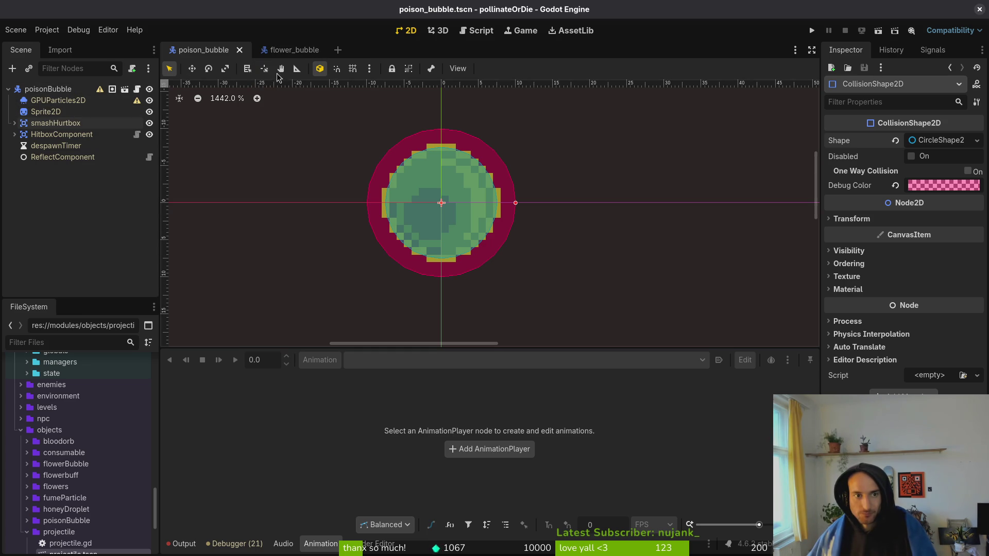
{"action": "left_click", "coordinate": [288, 50]}
{"action": "left_click", "coordinate": [58, 100]}
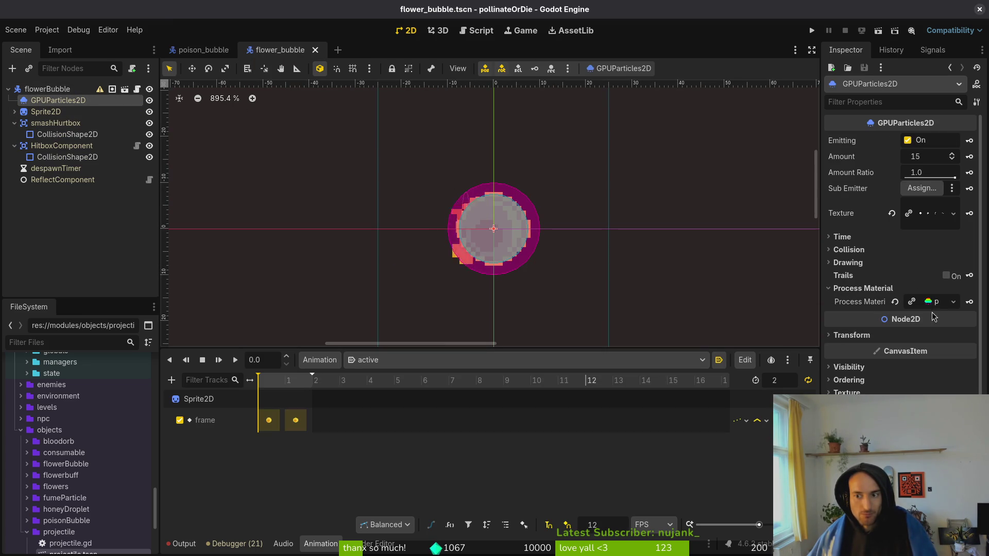
{"action": "left_click", "coordinate": [194, 51]}
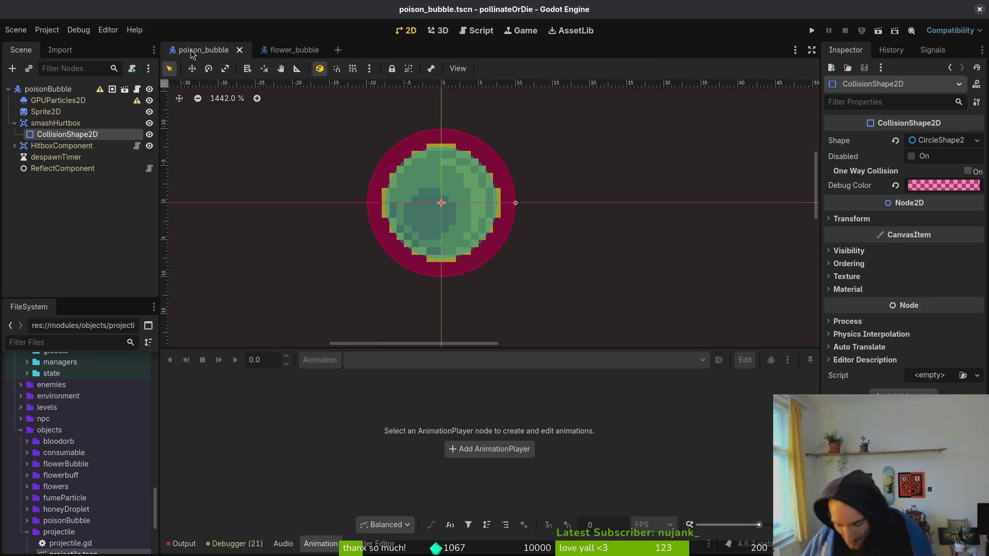
{"action": "left_click", "coordinate": [57, 103]}
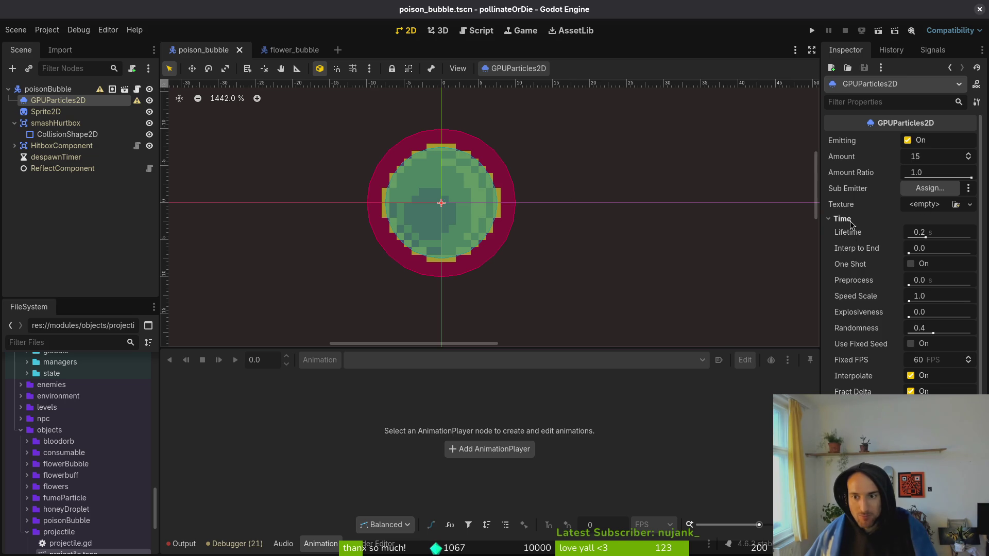
Compare flower_bubble's particle process material settings against poison_bubble's, ending on flower_bubble
{"action": "left_click", "coordinate": [289, 50]}
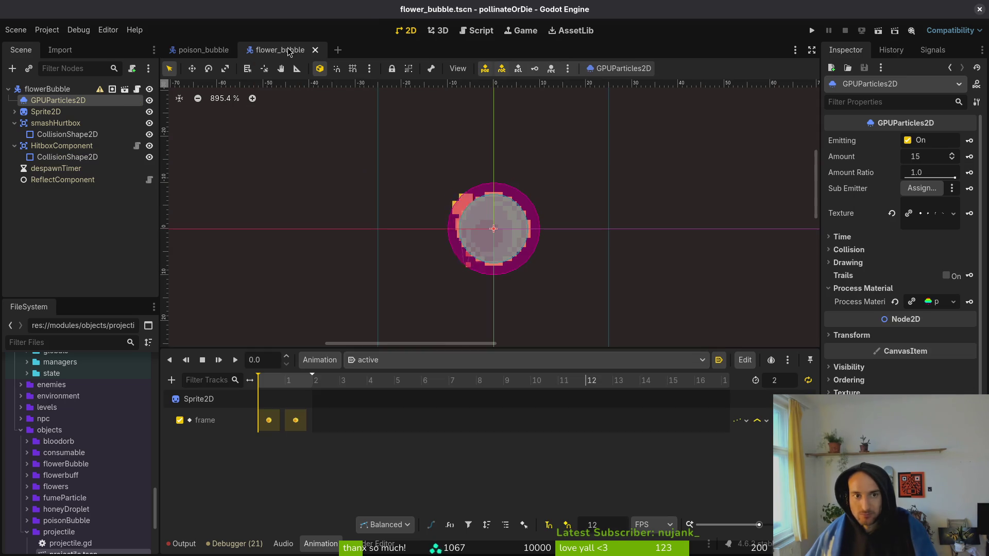
{"action": "right_click", "coordinate": [915, 308]}
{"action": "left_click", "coordinate": [909, 312]}
{"action": "left_click", "coordinate": [201, 50]}
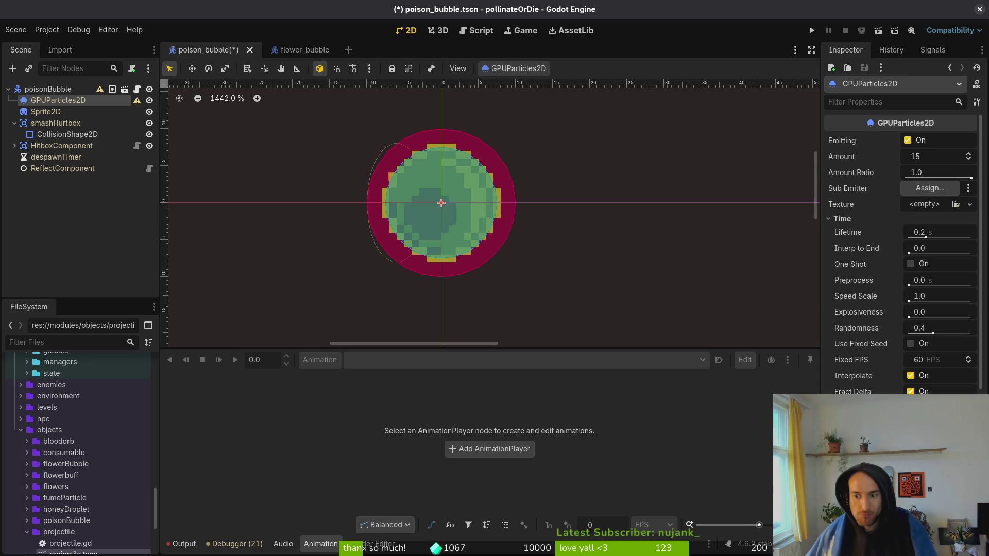
{"action": "scroll", "coordinate": [398, 196], "scroll_direction": "down", "scroll_amount": 5}
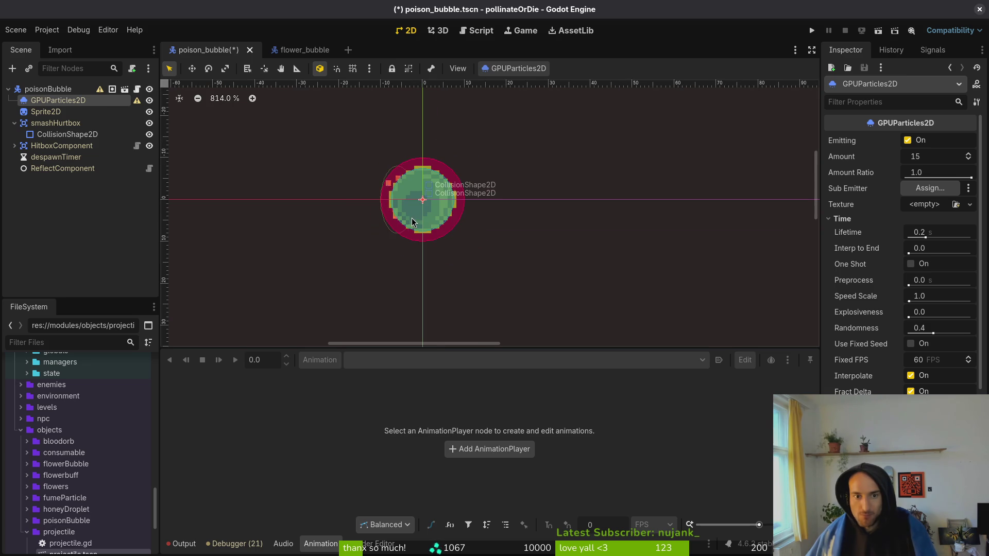
{"action": "left_click", "coordinate": [293, 50]}
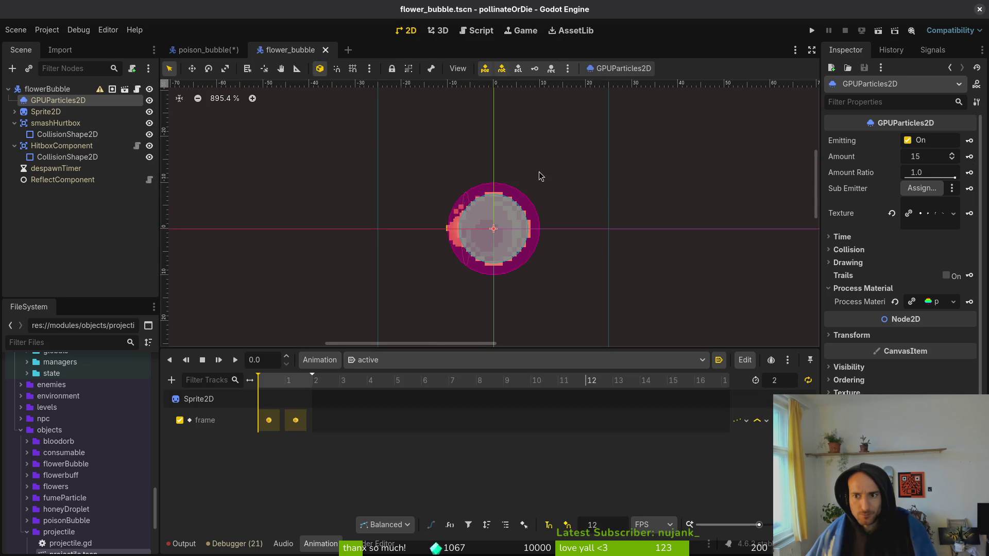
{"action": "left_click", "coordinate": [193, 51]}
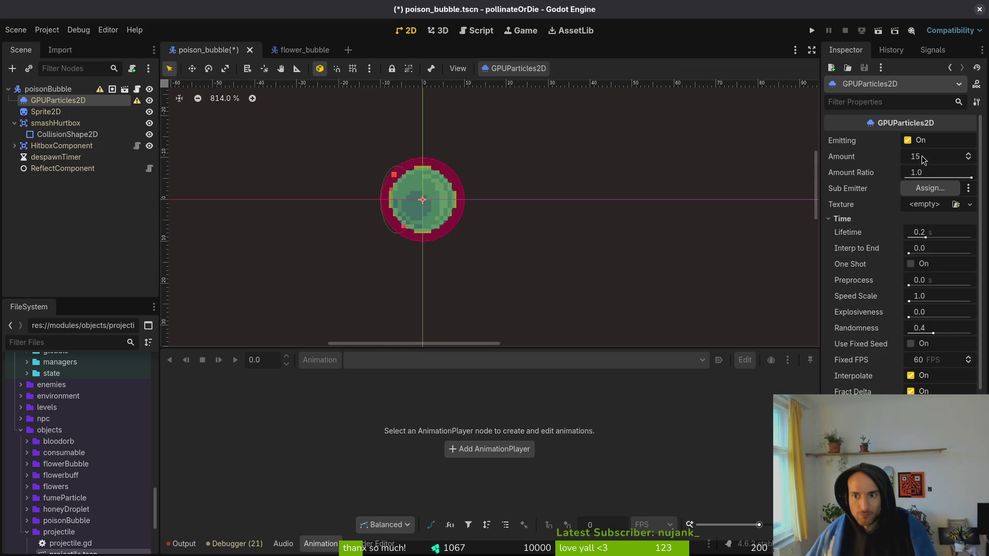
{"action": "left_click", "coordinate": [288, 53]}
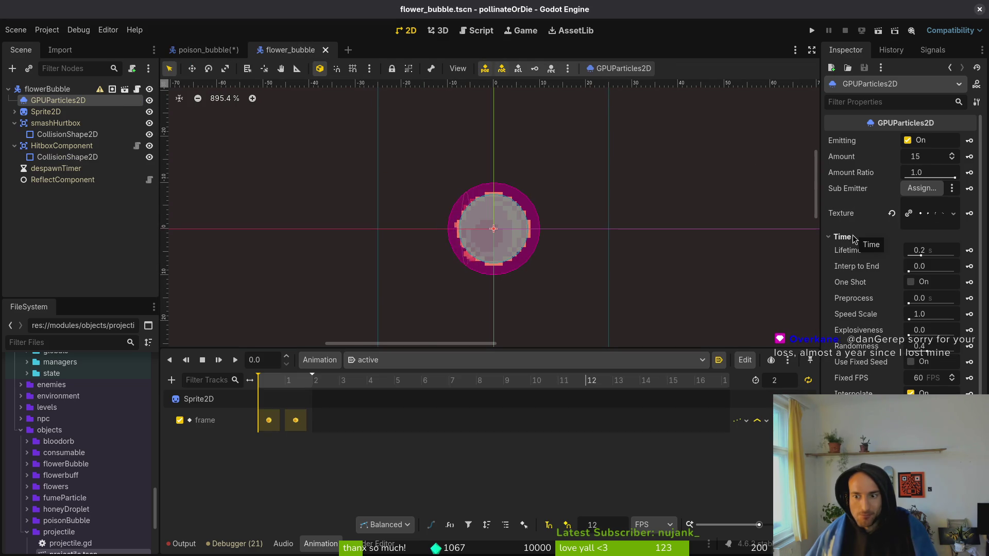
{"action": "mouse_move", "coordinate": [186, 46]}
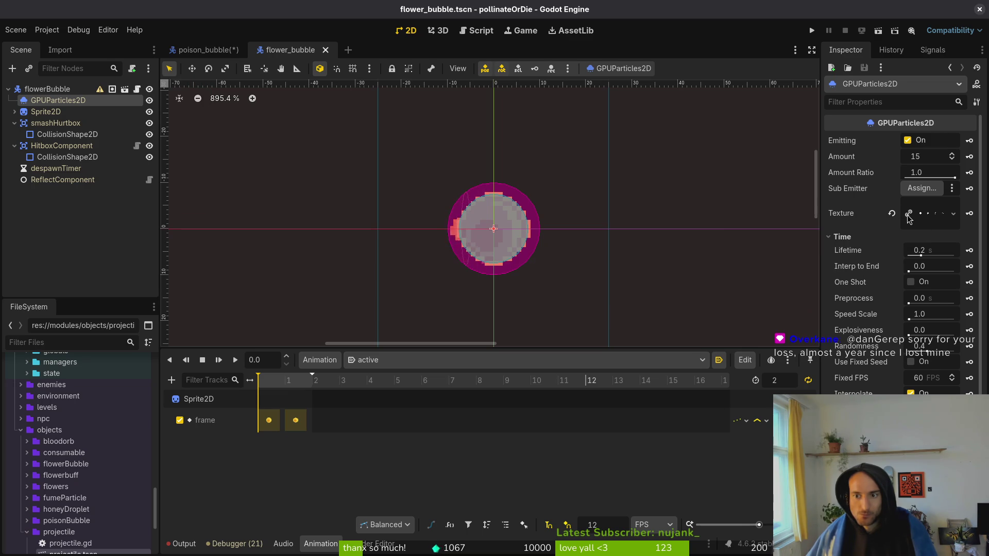
Quick Load projectileGPUParticle-Sheet.png as the poison bubble GPUParticles2D texture
{"action": "left_click", "coordinate": [205, 50]}
{"action": "left_click", "coordinate": [918, 208]}
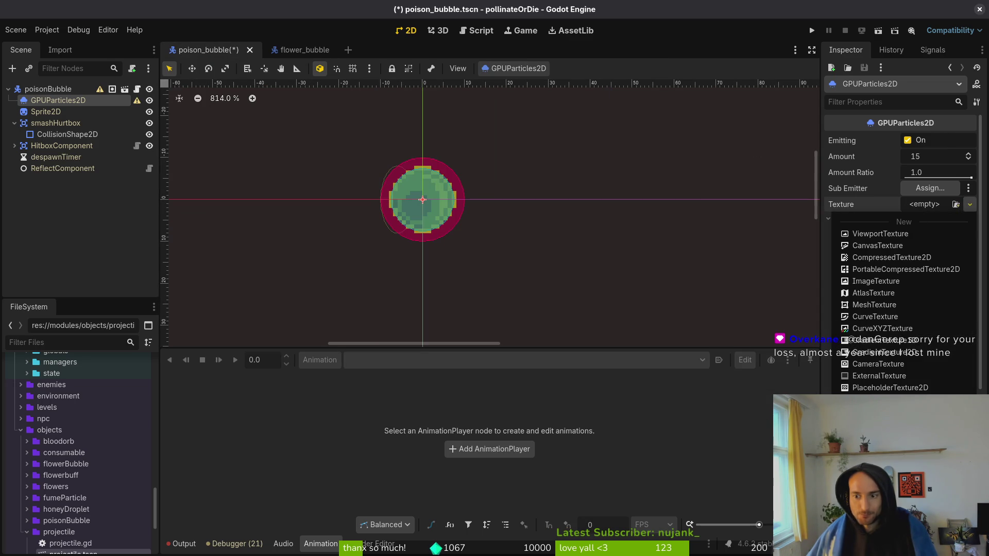
{"action": "left_click", "coordinate": [876, 407]}
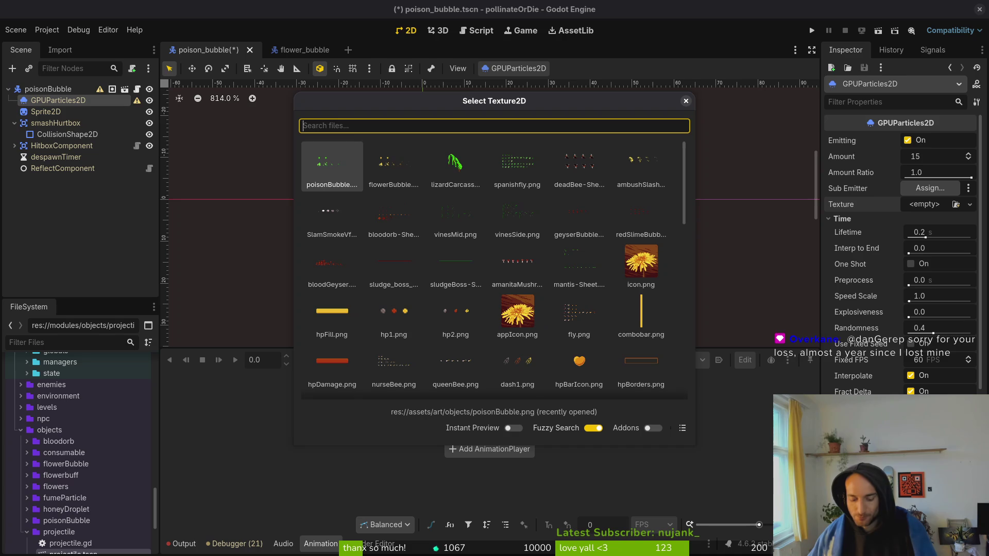
{"action": "type", "text": "poison"}
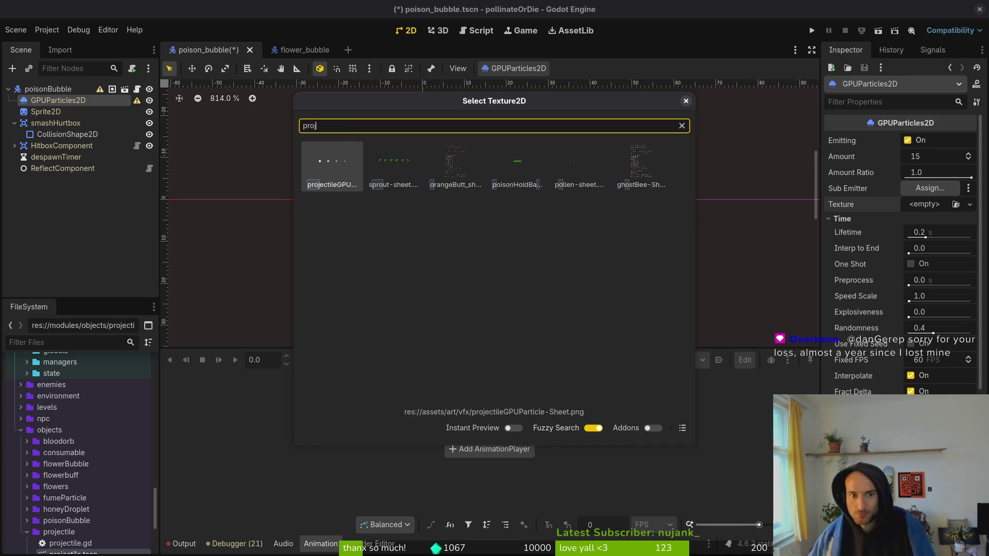
{"action": "key", "text": "Return"}
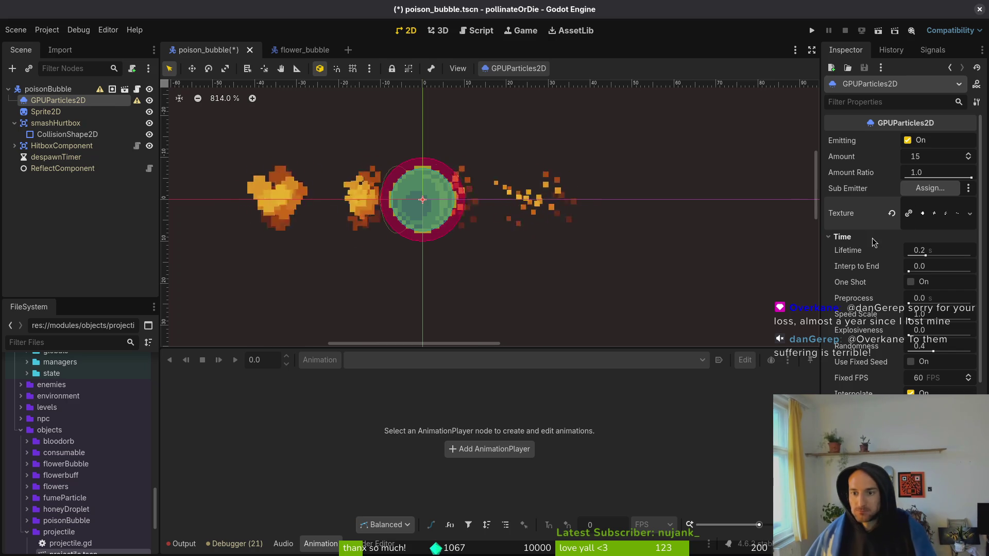
{"action": "left_click", "coordinate": [837, 236]}
Check flower_bubble's particle material, then collapse poison_bubble's Process Material and save
{"action": "left_click", "coordinate": [293, 50]}
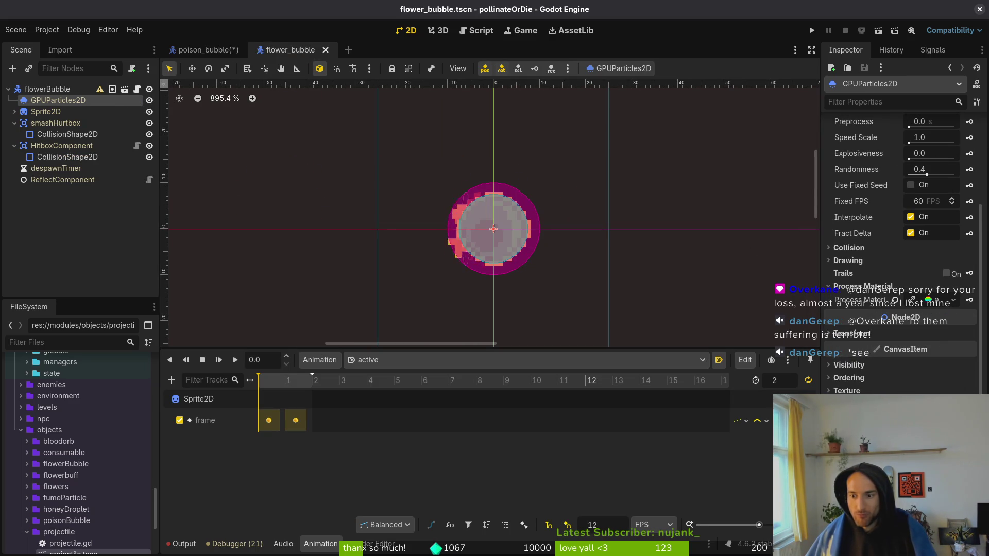
{"action": "scroll", "coordinate": [871, 370], "scroll_direction": "down", "scroll_amount": 5}
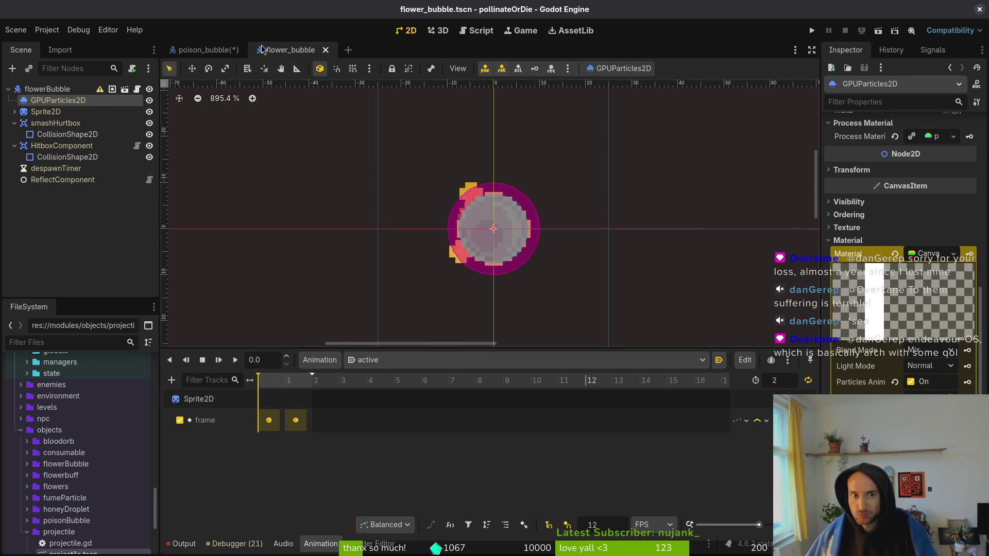
{"action": "left_click", "coordinate": [216, 50]}
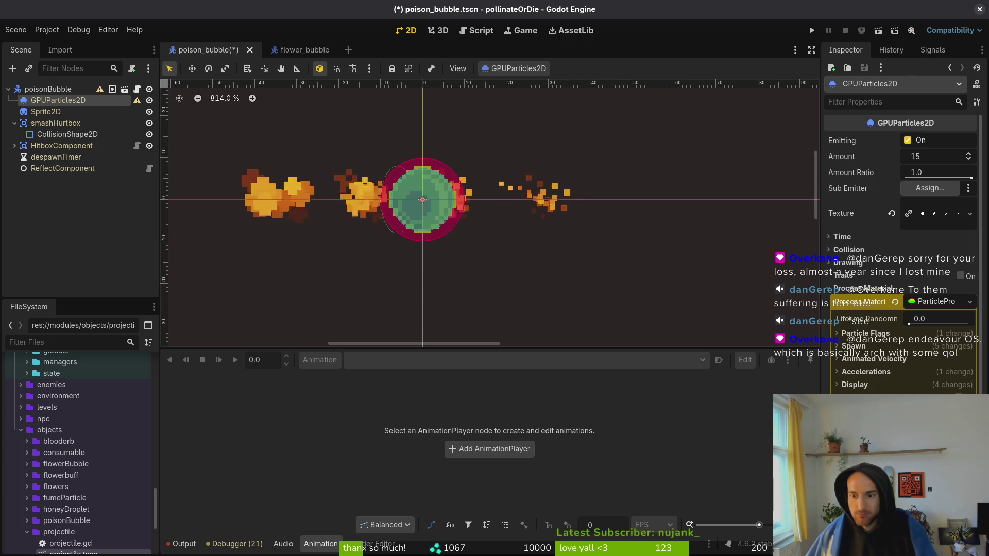
{"action": "left_click", "coordinate": [860, 289]}
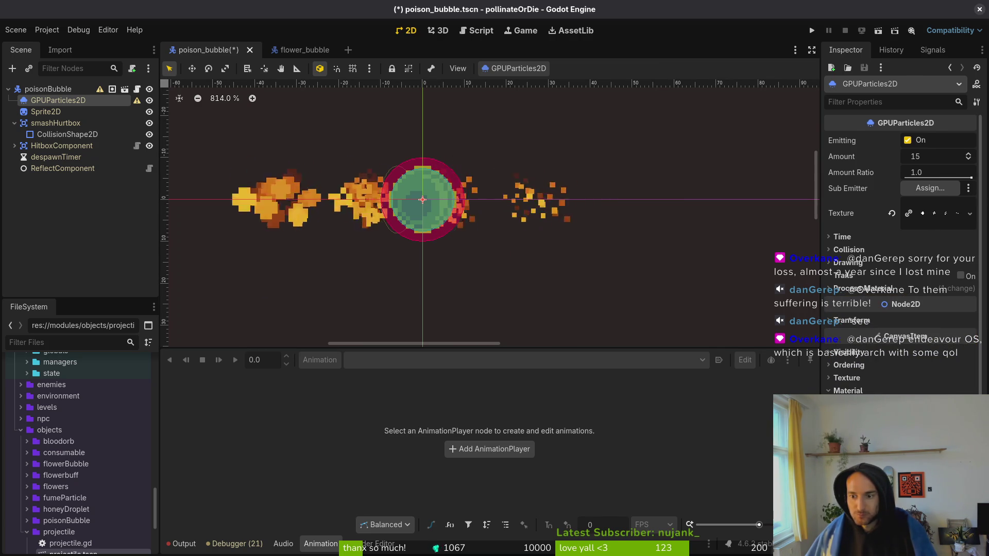
{"action": "scroll", "coordinate": [876, 289], "scroll_direction": "down", "scroll_amount": 3}
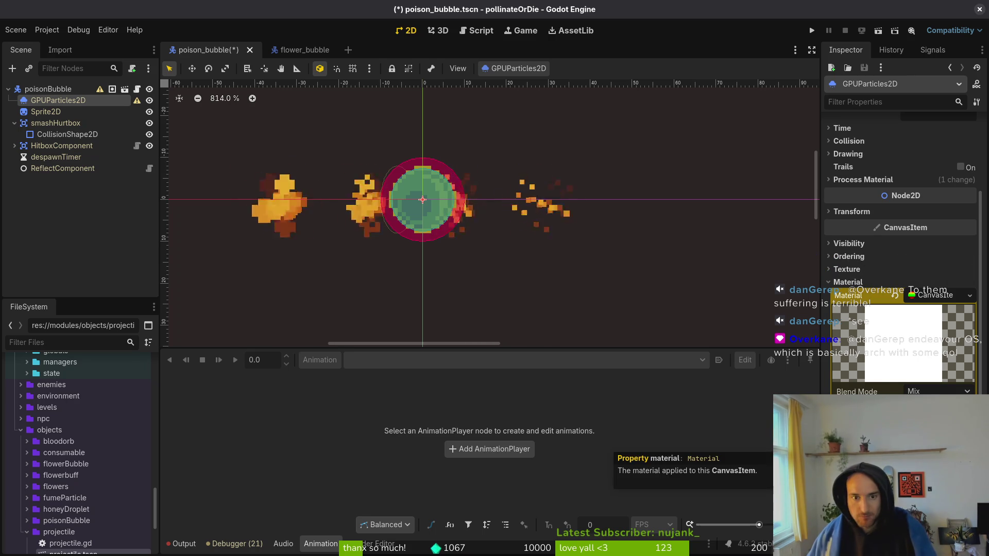
{"action": "key", "text": "ctrl+s"}
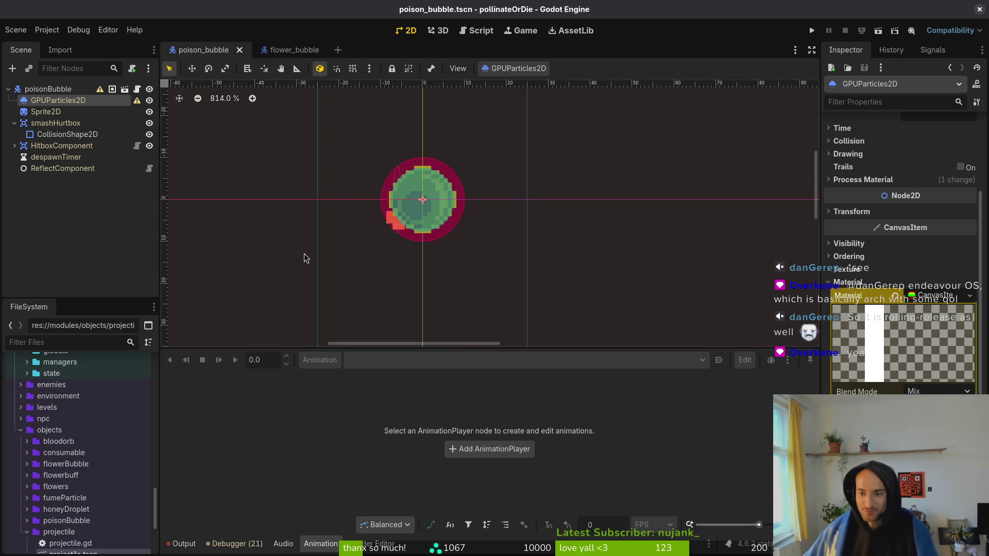
Expand the poison bubble particles' Process Material Display section, then switch to Aseprite
{"action": "scroll", "coordinate": [902, 288], "scroll_direction": "up", "scroll_amount": 3}
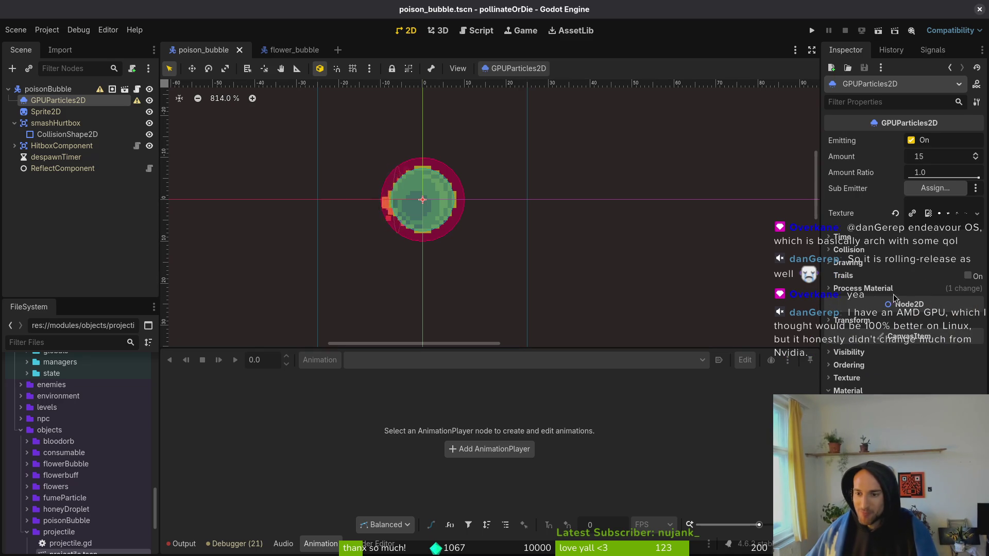
{"action": "left_click", "coordinate": [863, 288]}
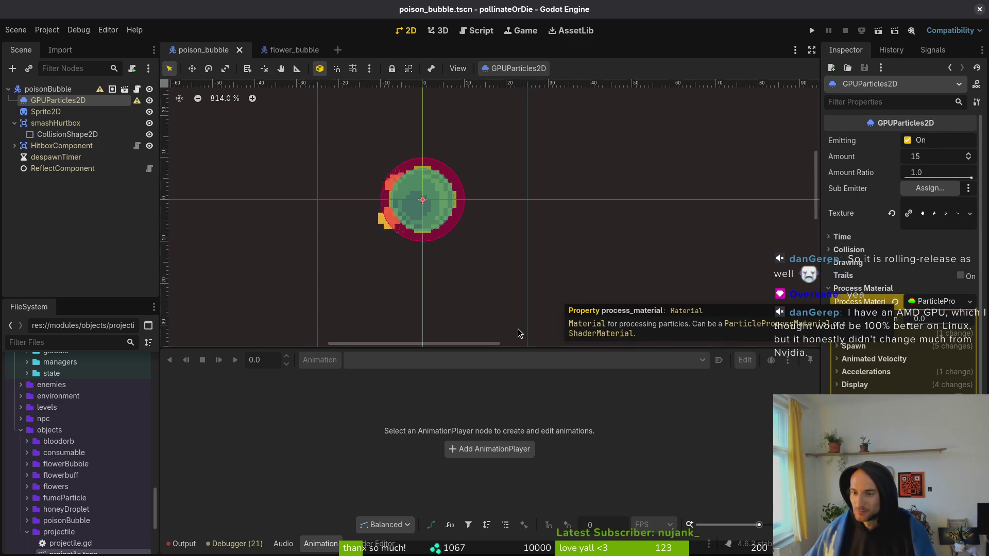
{"action": "scroll", "coordinate": [458, 223], "scroll_direction": "left", "scroll_amount": 1}
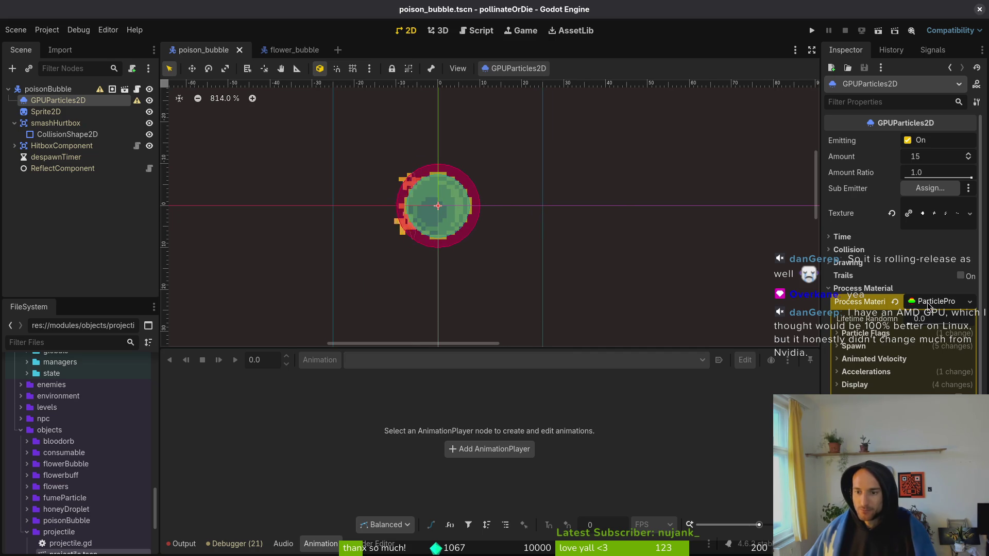
{"action": "left_click", "coordinate": [872, 390]}
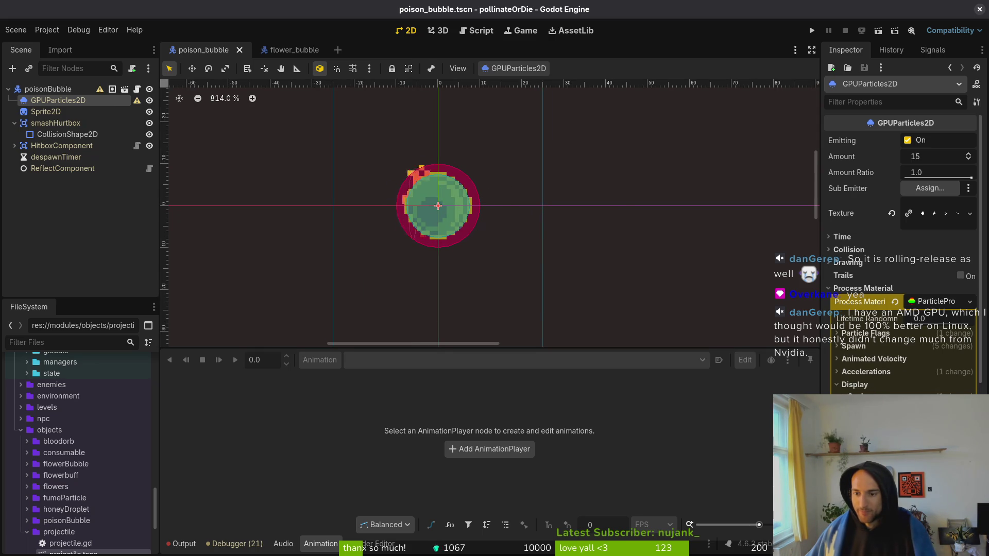
{"action": "scroll", "coordinate": [654, 250], "scroll_direction": "down", "scroll_amount": 3}
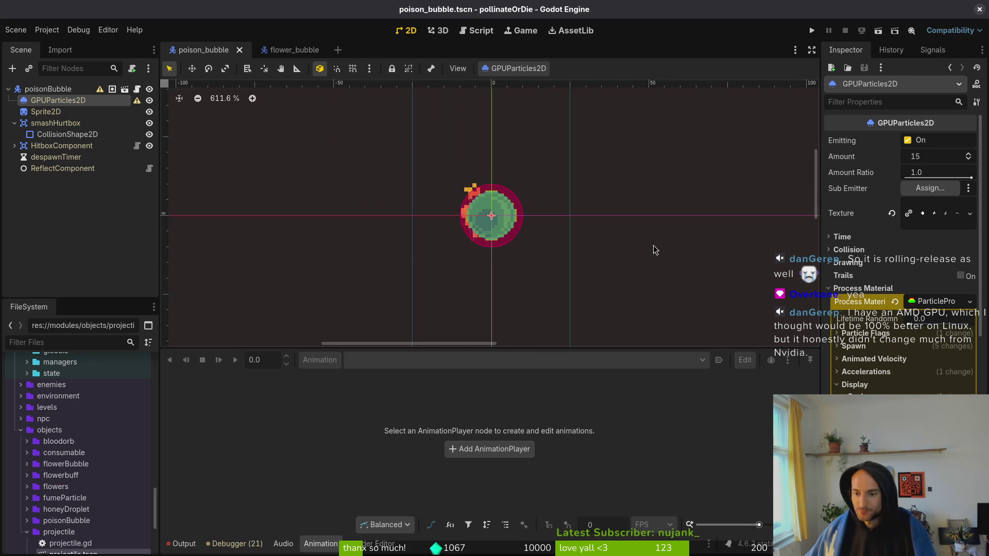
{"action": "key", "text": "alt+Tab"}
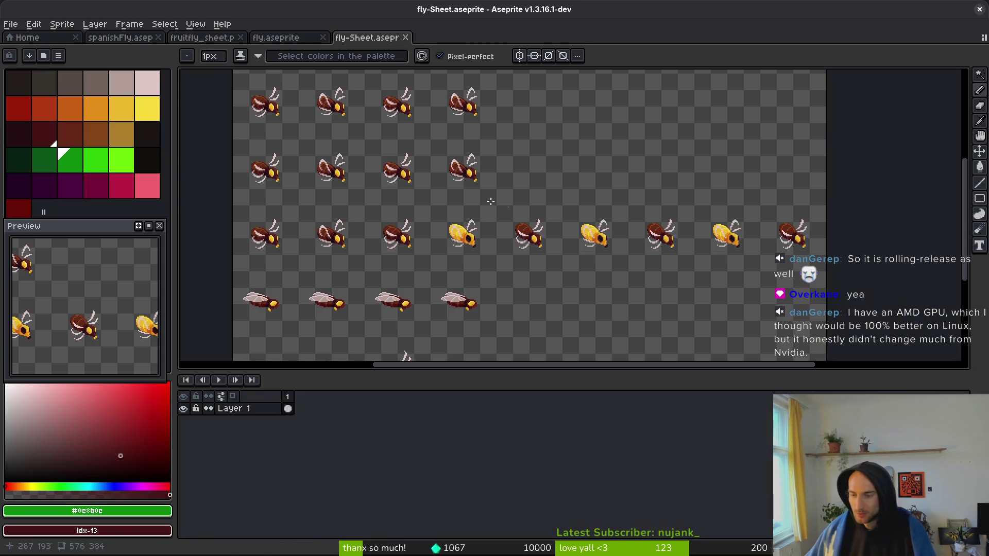
Copy the lime palette colour's hex value 6cff0a in Aseprite and return to Godot
{"action": "left_click", "coordinate": [120, 165]}
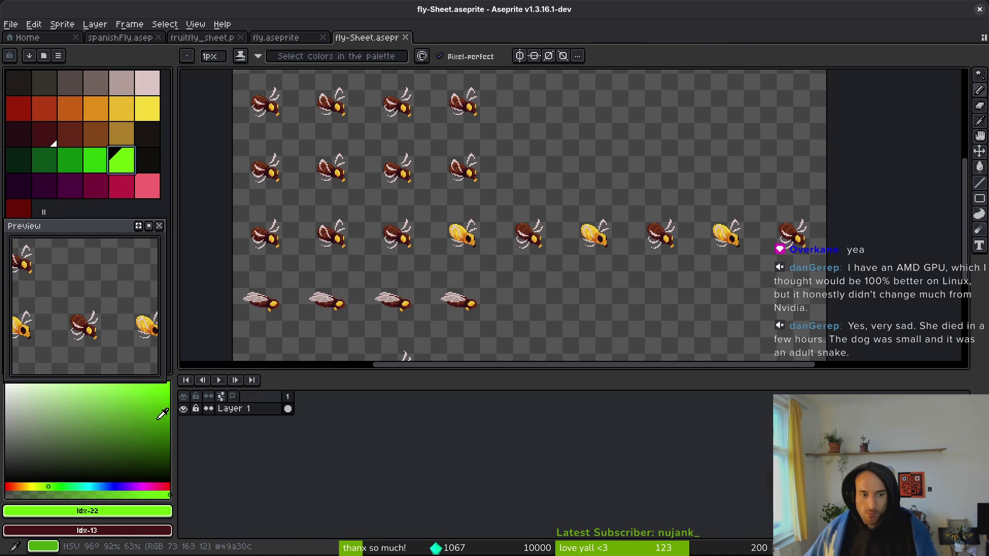
{"action": "left_click", "coordinate": [88, 511]}
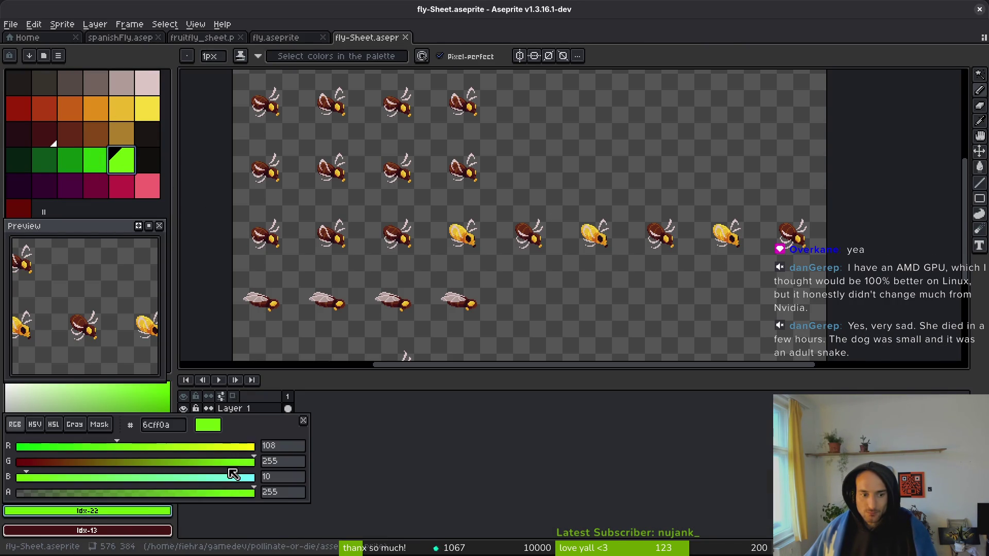
{"action": "left_click", "coordinate": [180, 427]}
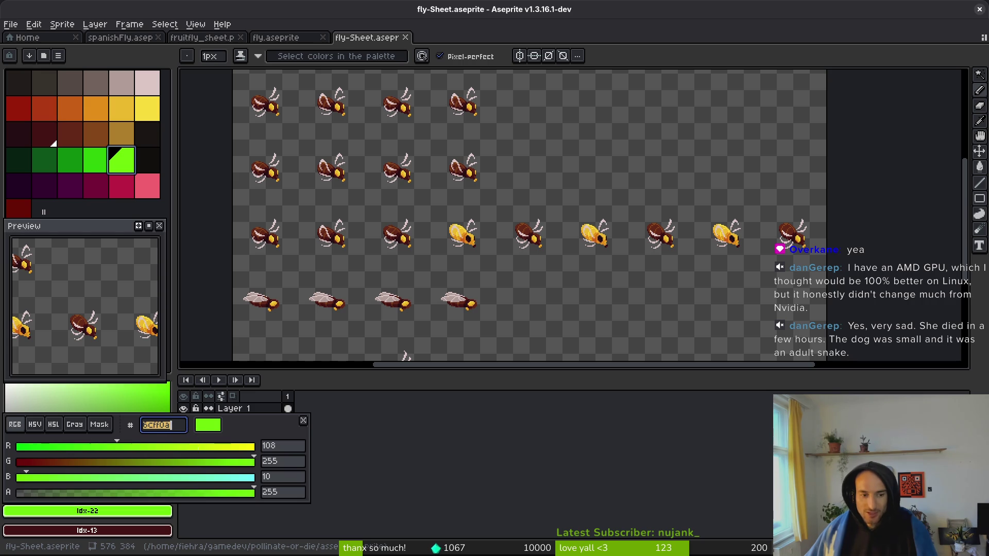
{"action": "key", "text": "Escape"}
{"action": "key", "text": "alt+Tab"}
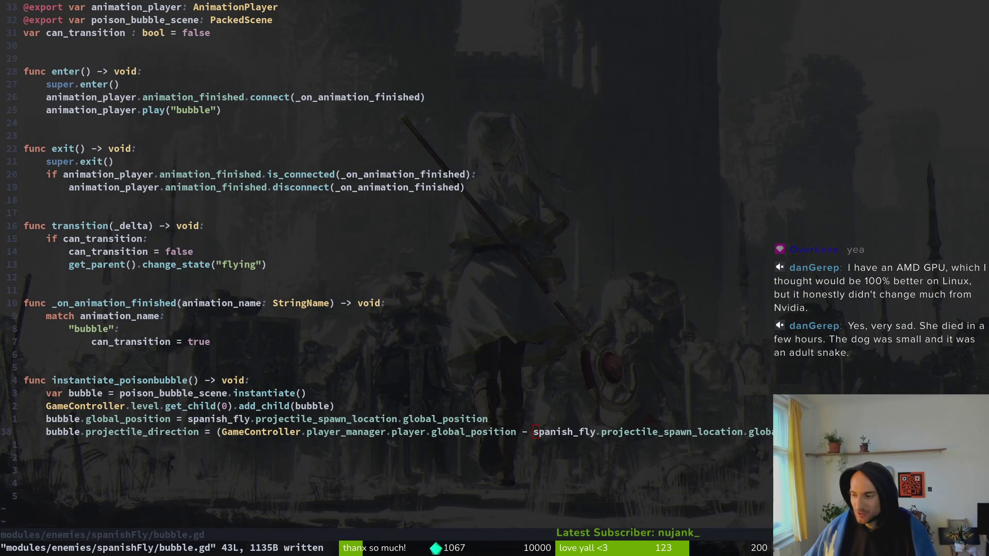
{"action": "key", "text": "alt+Tab"}
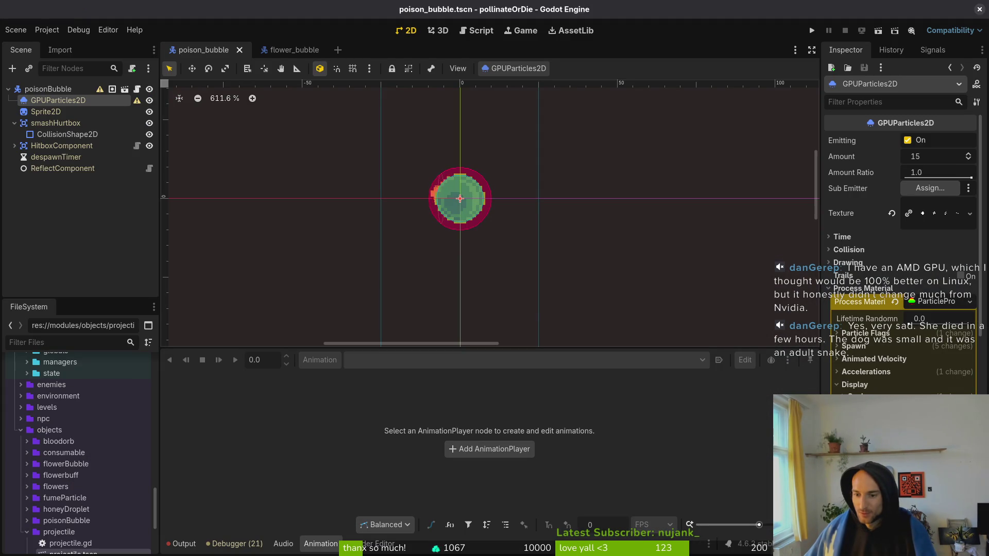
Tint the poison bubble particles lime green 6cff0a, save, and switch to Neovim
{"action": "left_click", "coordinate": [937, 398]}
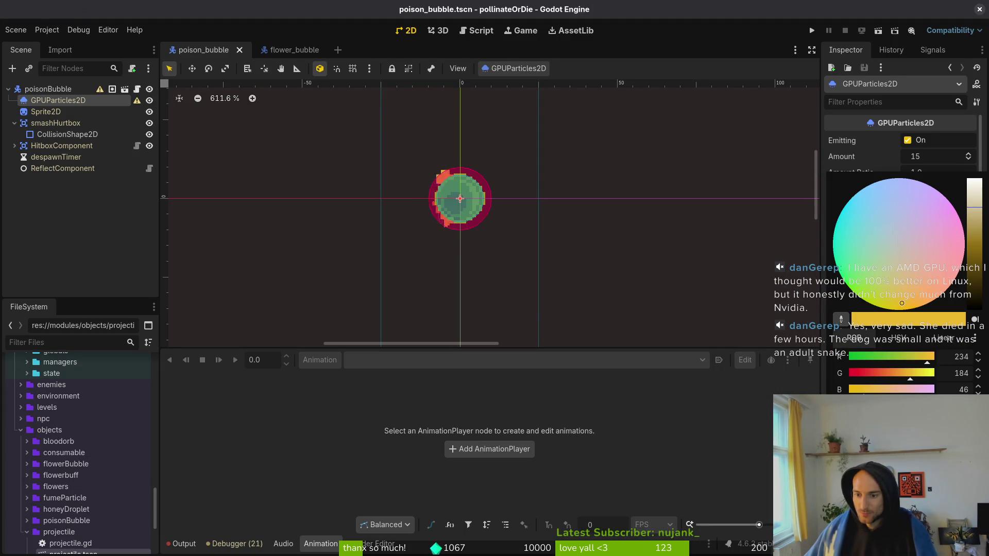
{"action": "left_click", "coordinate": [849, 288]}
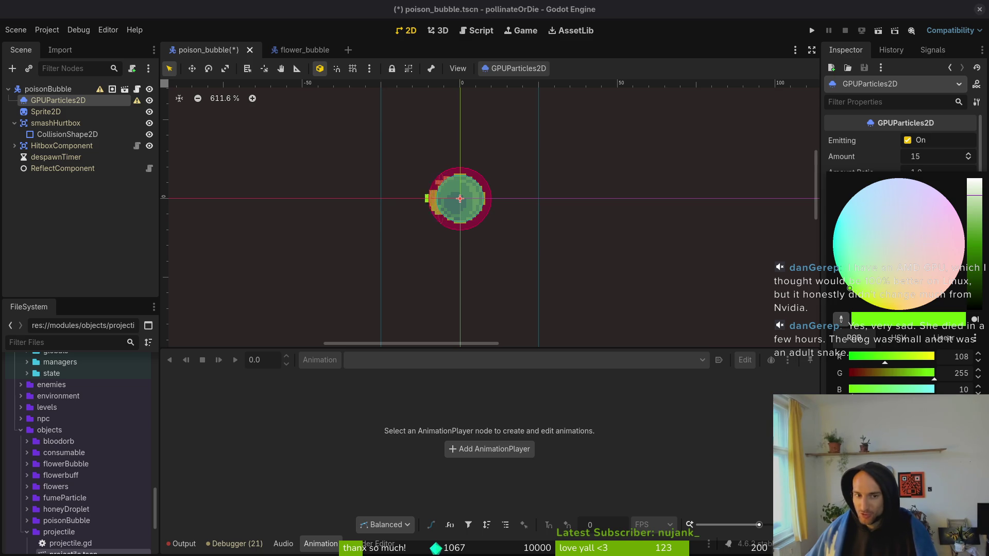
{"action": "key", "text": "Escape"}
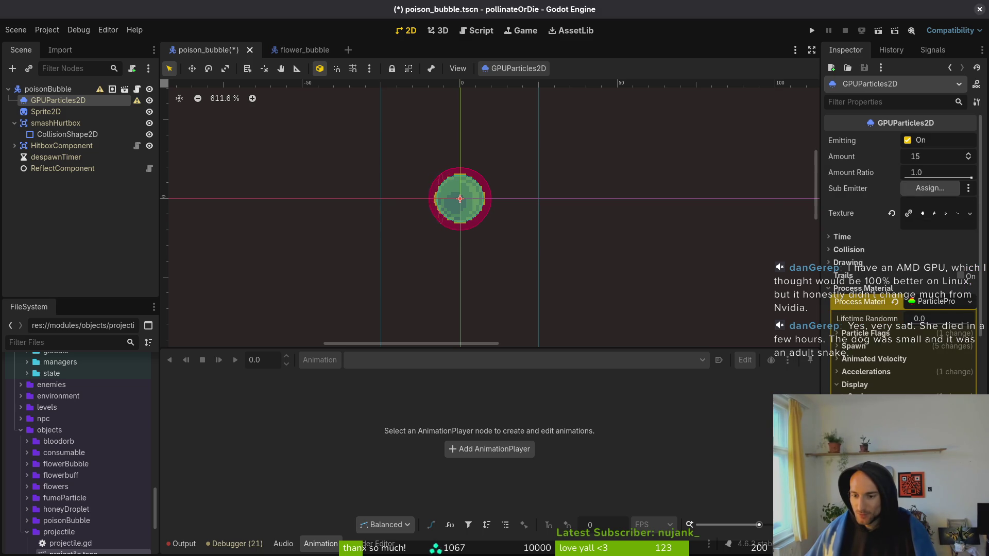
{"action": "key", "text": "ctrl+s"}
{"action": "key", "text": "alt+Tab"}
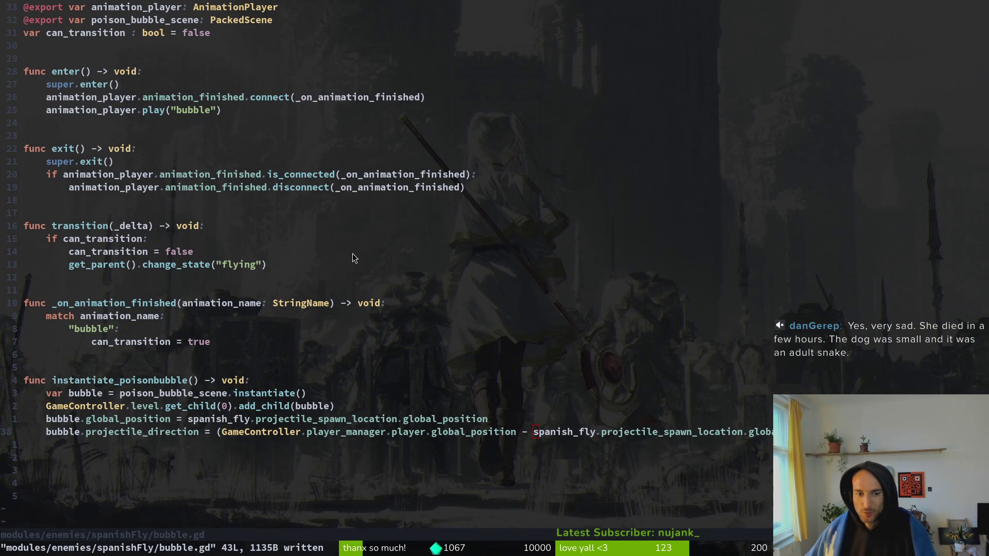
Pick the palette green 0e8b0e as Aseprite's foreground colour and copy its hex code
{"action": "key", "text": "alt+Tab"}
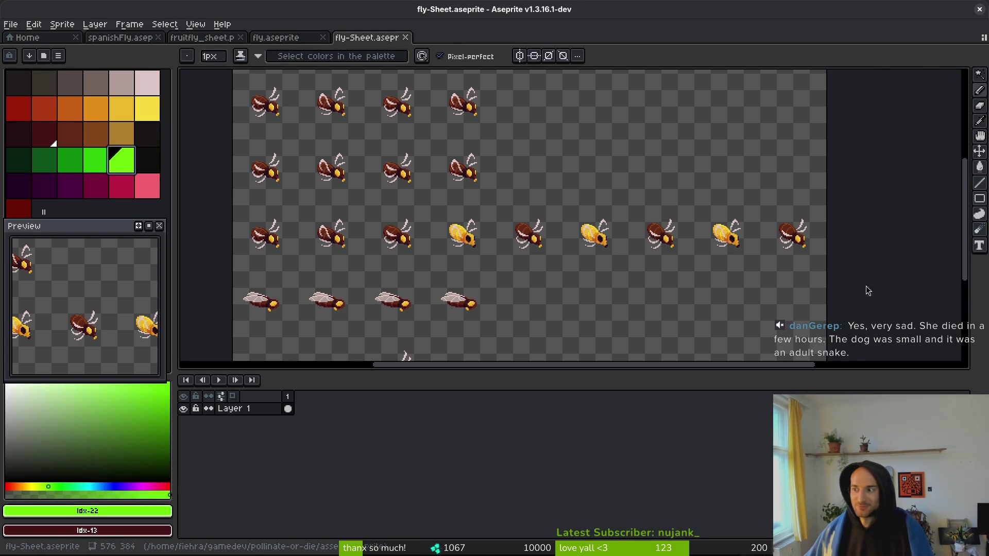
{"action": "key", "text": "alt+Tab"}
{"action": "key", "text": "alt+Tab"}
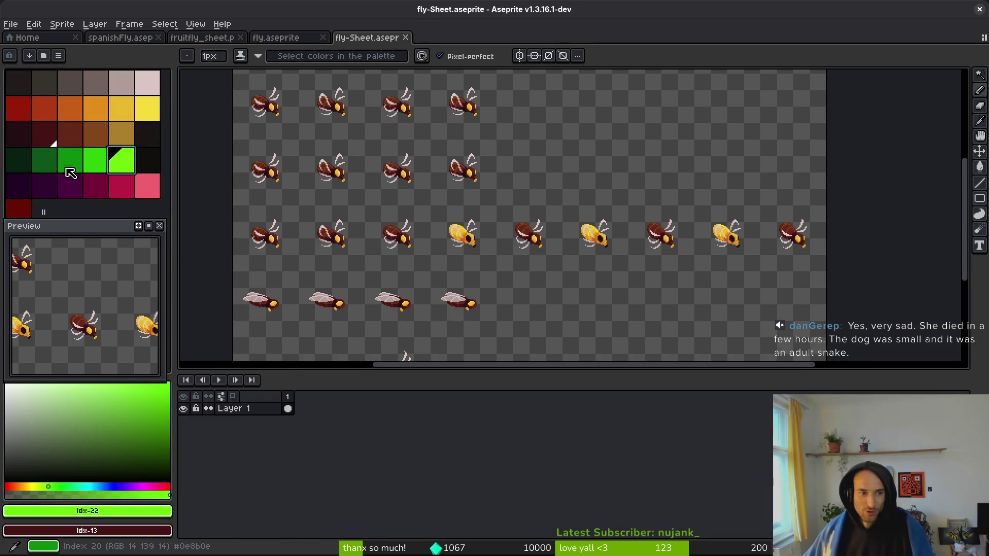
{"action": "left_click", "coordinate": [69, 166]}
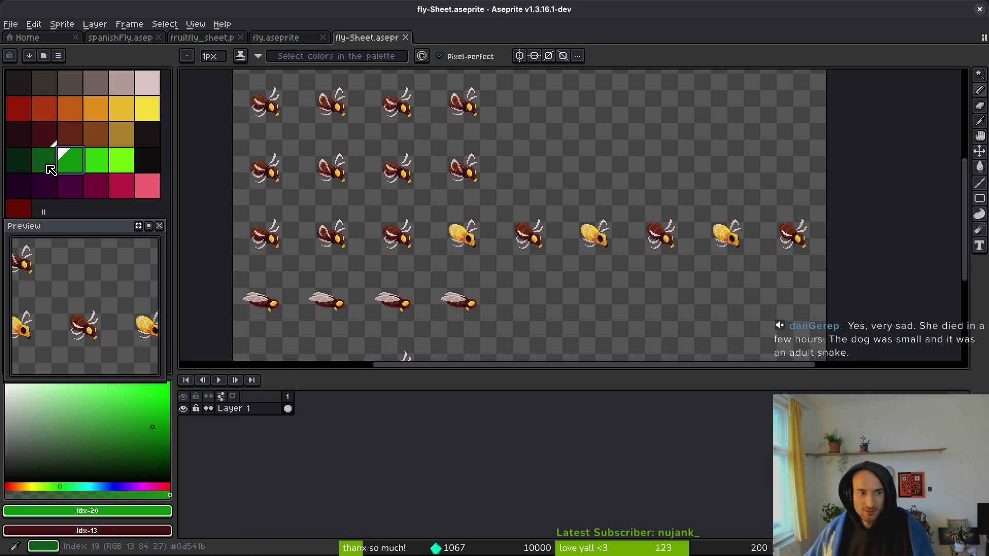
{"action": "left_click", "coordinate": [149, 516]}
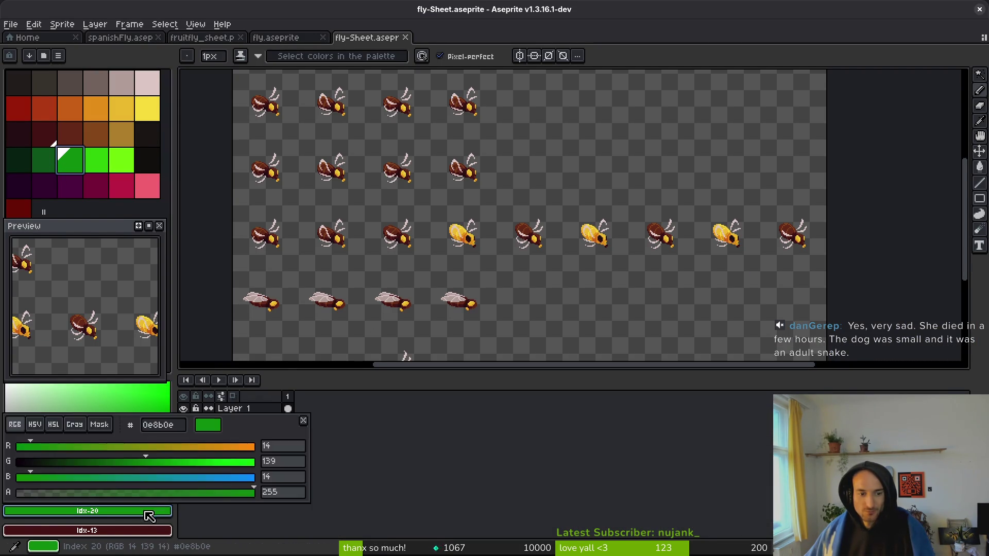
{"action": "left_click", "coordinate": [149, 517]}
{"action": "left_click", "coordinate": [150, 515]}
{"action": "left_click", "coordinate": [183, 428]}
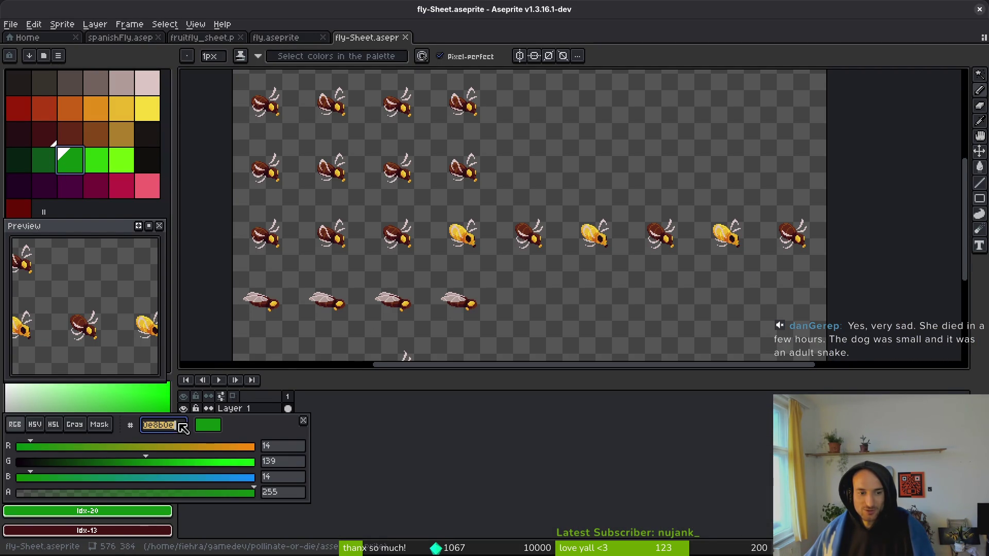
{"action": "key", "text": "i"}
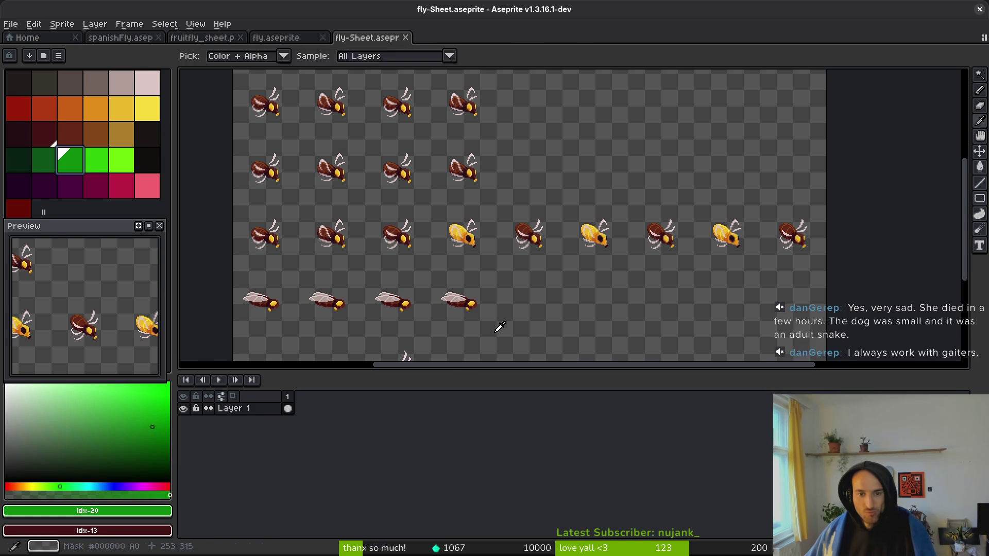
{"action": "key", "text": "alt+Tab"}
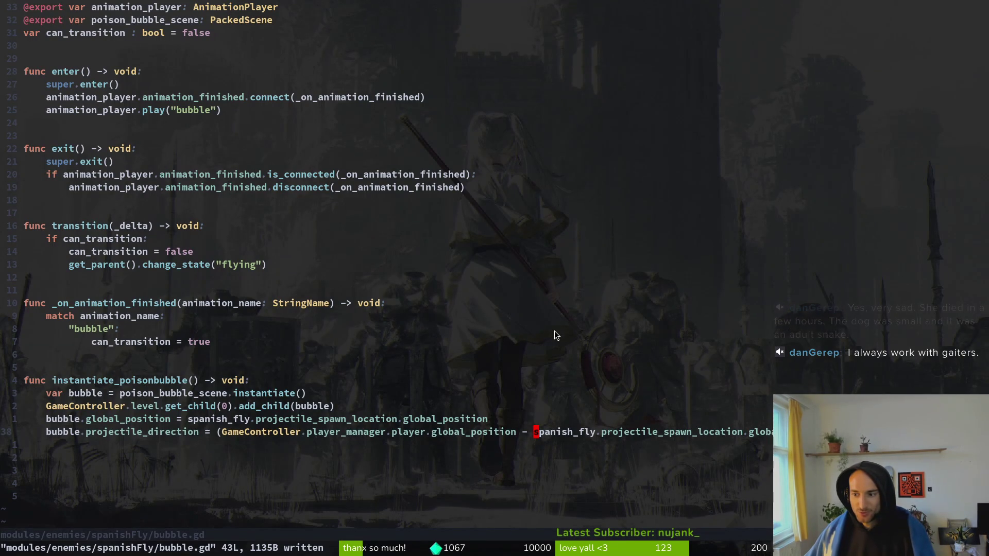
{"action": "left_click", "coordinate": [909, 371]}
Tint the poison bubble's particles green 0e8b0e and save the scene
{"action": "key", "text": "alt+Tab"}
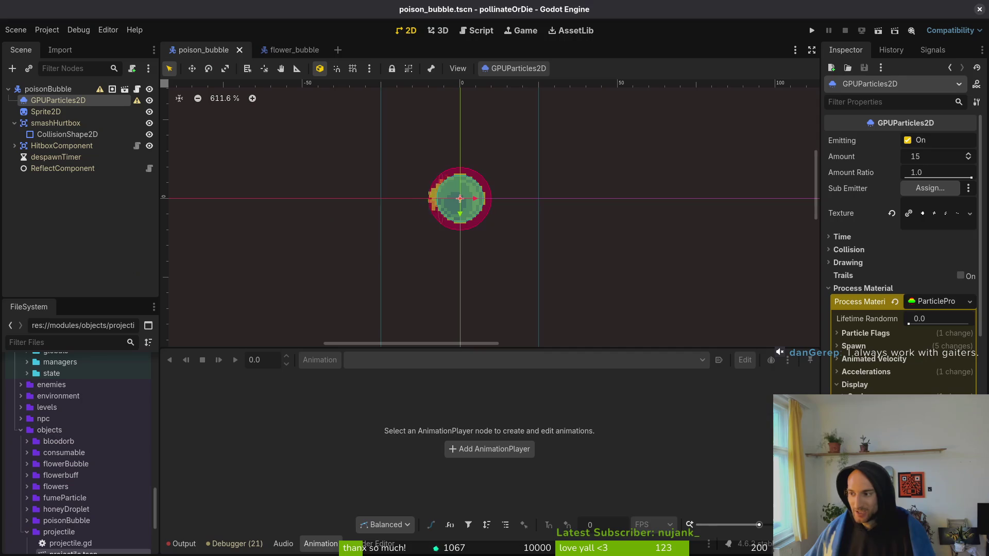
{"action": "left_click", "coordinate": [937, 398]}
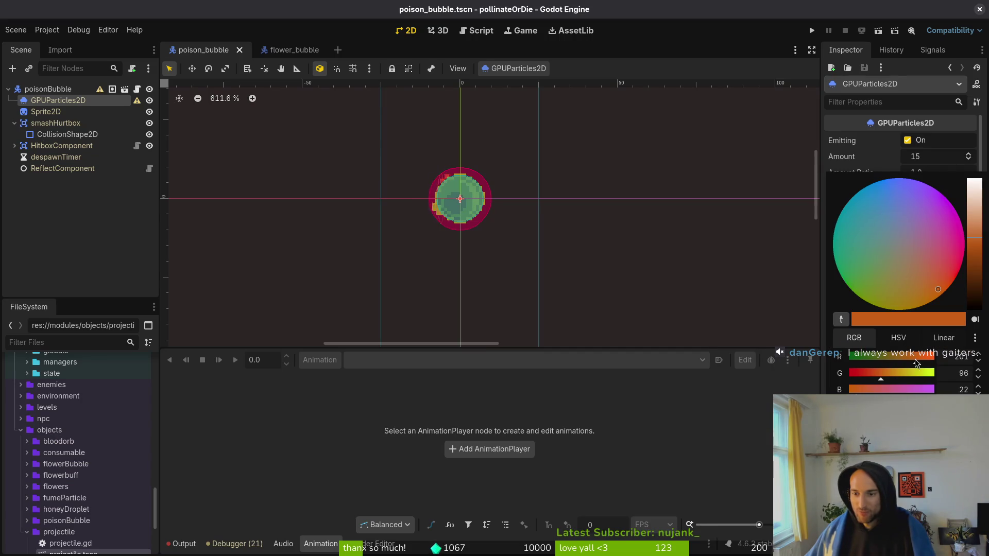
{"action": "left_click", "coordinate": [847, 284]}
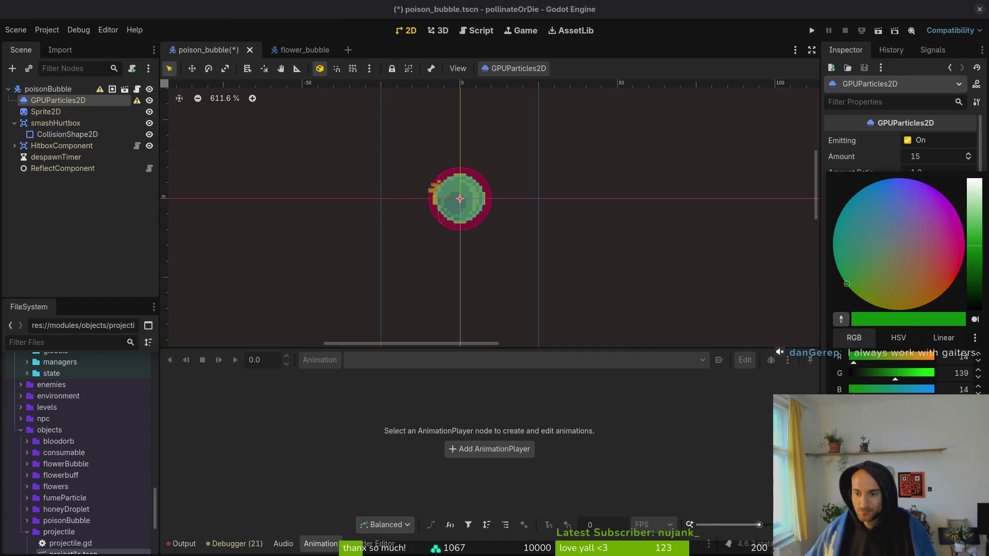
{"action": "key", "text": "Escape"}
{"action": "key", "text": "ctrl+s"}
In Aseprite, select and copy the hex code of the darker green 0d541b
{"action": "key", "text": "alt+Tab"}
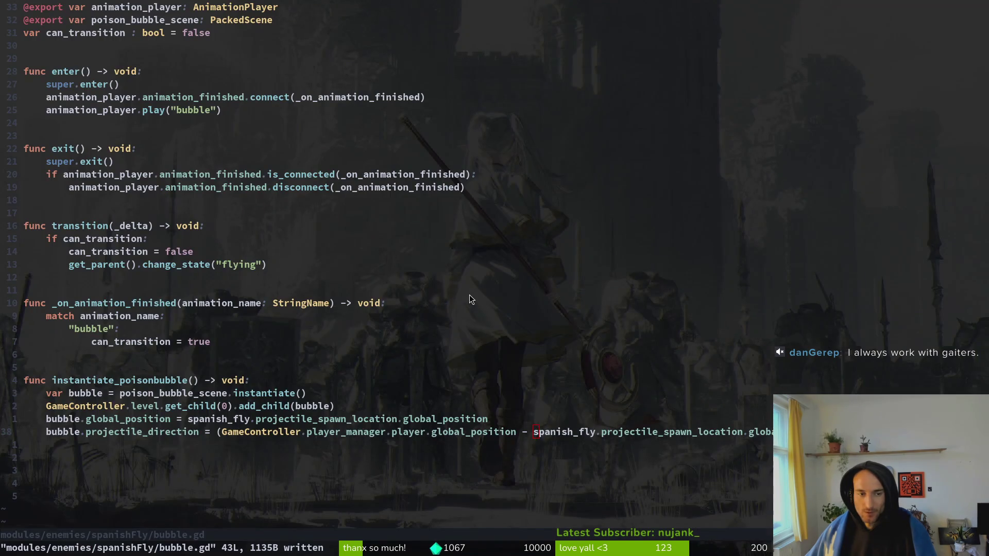
{"action": "key", "text": "alt+Tab"}
{"action": "left_click", "coordinate": [165, 520]}
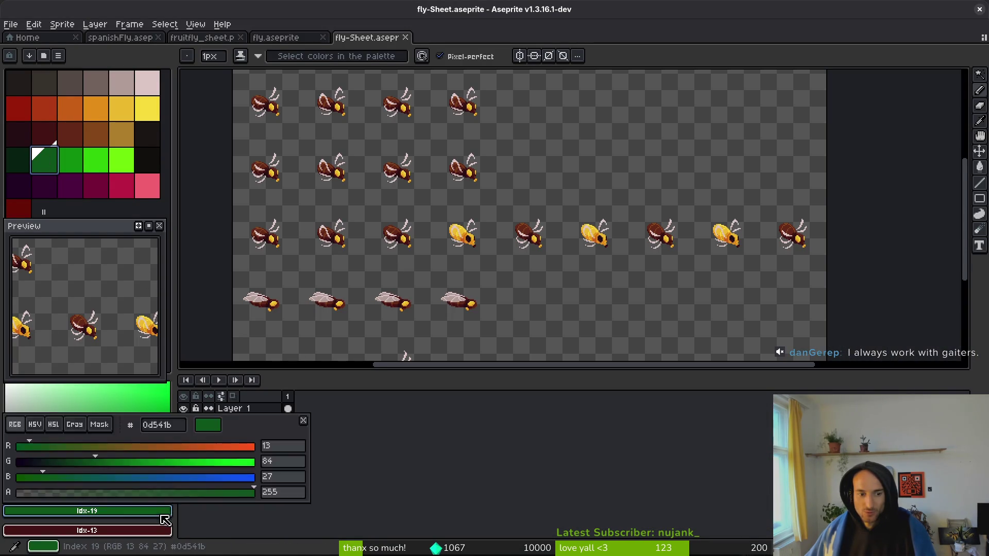
{"action": "left_click", "coordinate": [162, 514]}
{"action": "left_click", "coordinate": [151, 511]}
{"action": "left_click", "coordinate": [185, 423]}
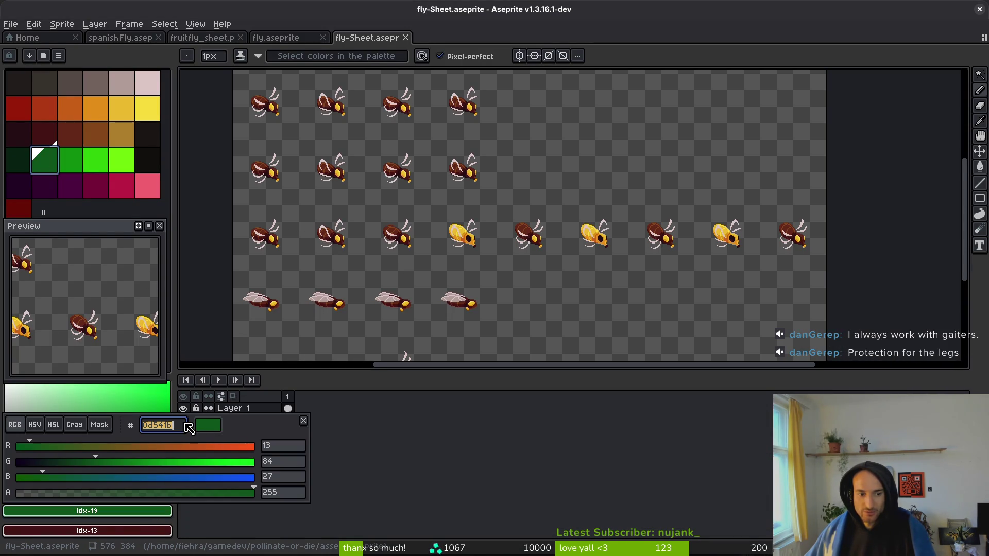
{"action": "key", "text": "Escape"}
{"action": "key", "text": "alt+Tab"}
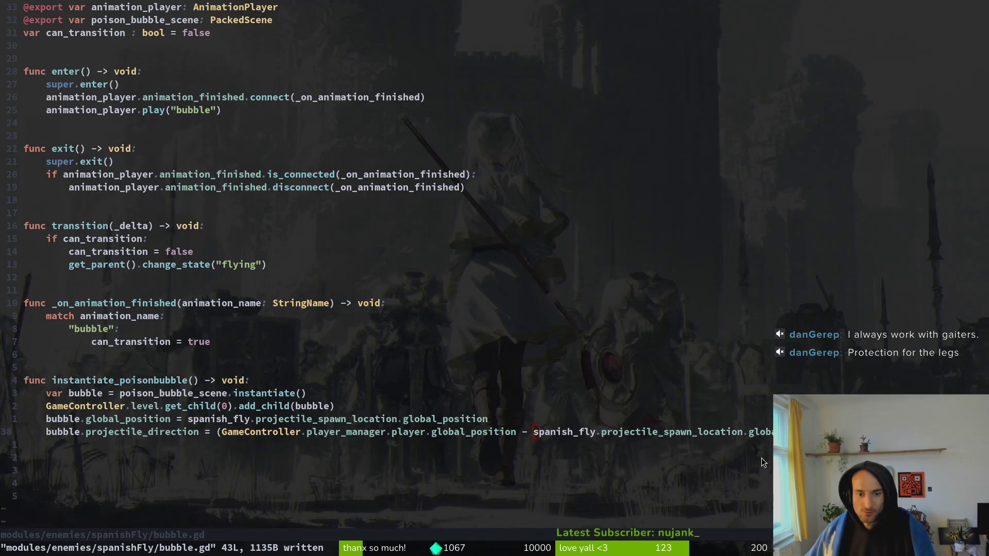
Darken the particle colour's value to green 0d541b (RGB 13, 84, 27) and save poison_bubble.tscn
{"action": "key", "text": "alt+Tab"}
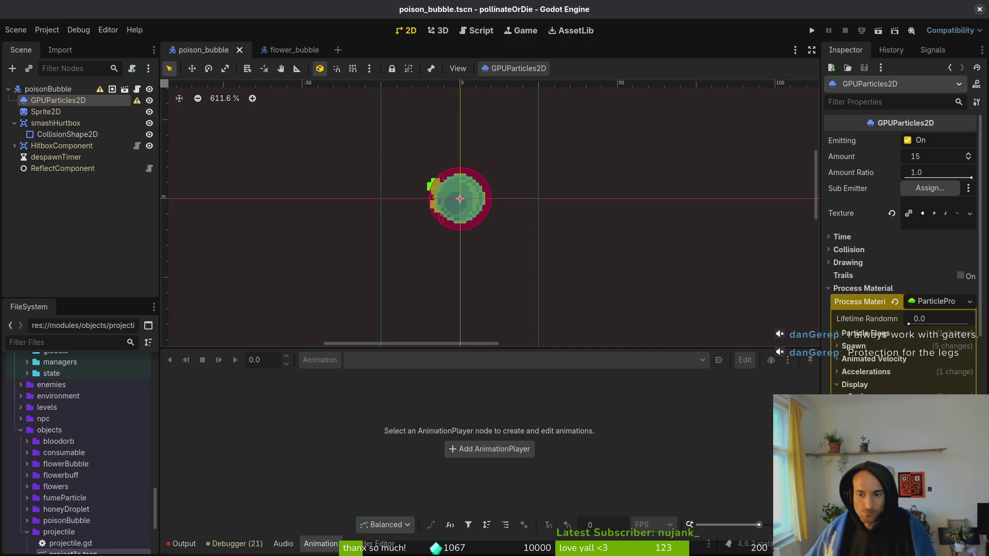
{"action": "left_click", "coordinate": [942, 448]}
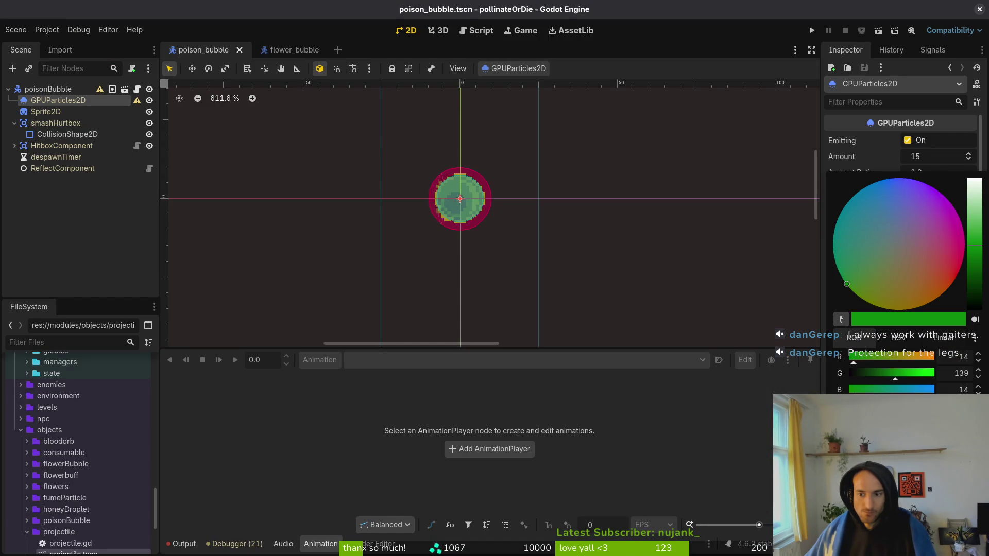
{"action": "left_click_drag", "start_coordinate": [975, 246], "coordinate": [974, 270]}
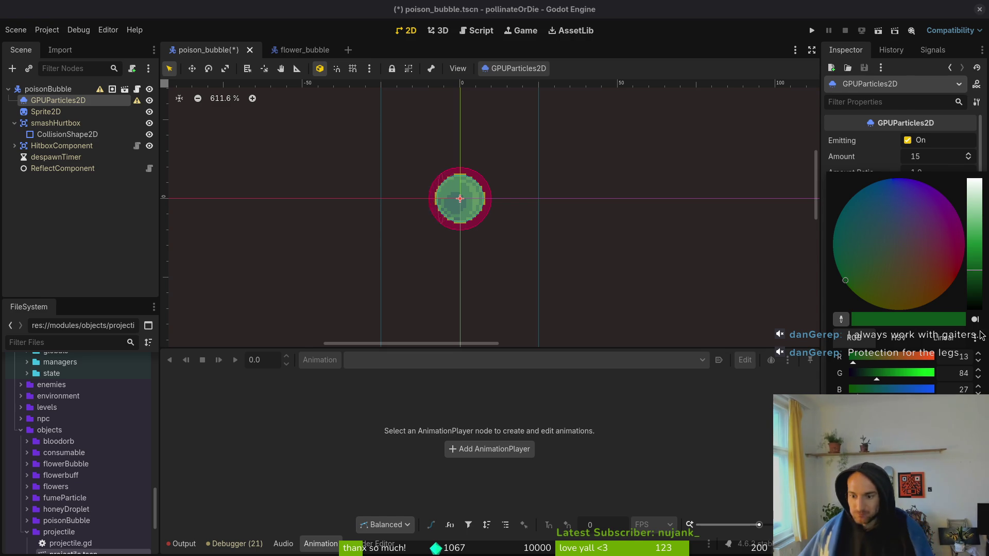
{"action": "left_click", "coordinate": [771, 459]}
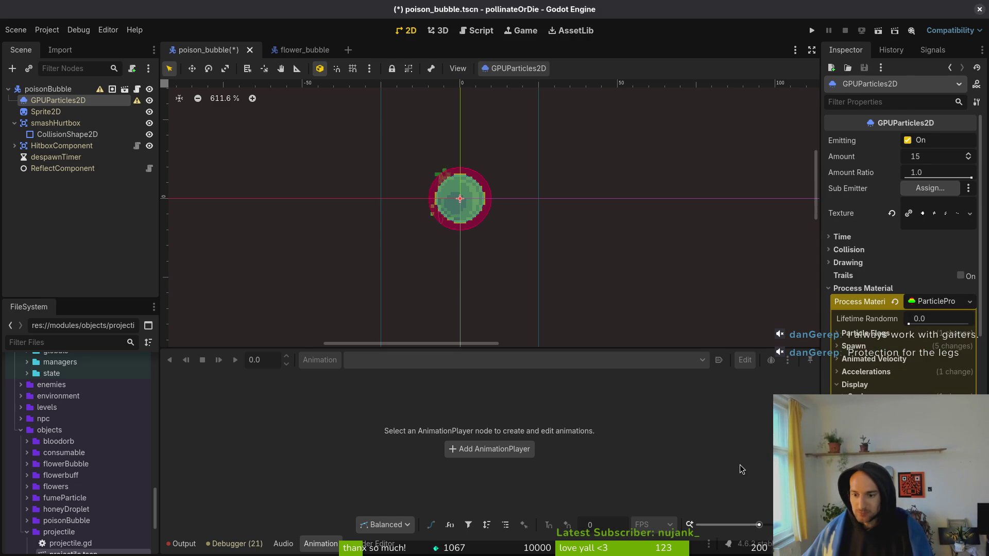
{"action": "key", "text": "ctrl+s"}
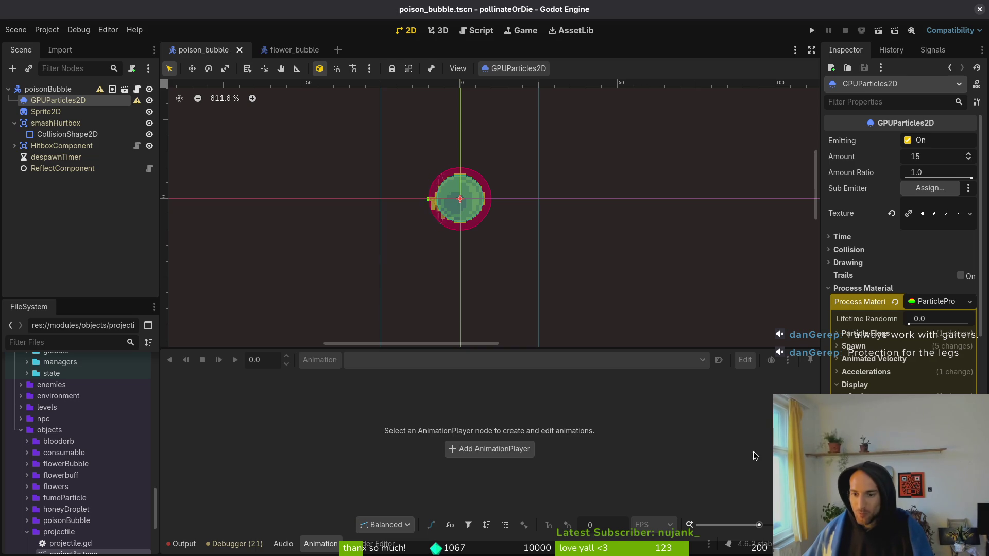
Collapse the process material and material sections and the smashHurtbox branch, then save
{"action": "key", "text": "ctrl+s"}
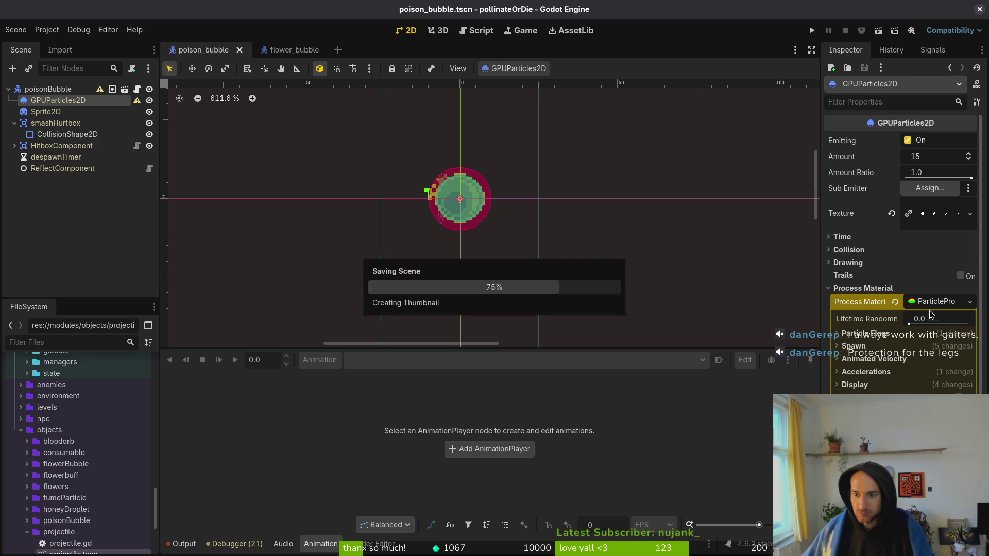
{"action": "left_click", "coordinate": [856, 290]}
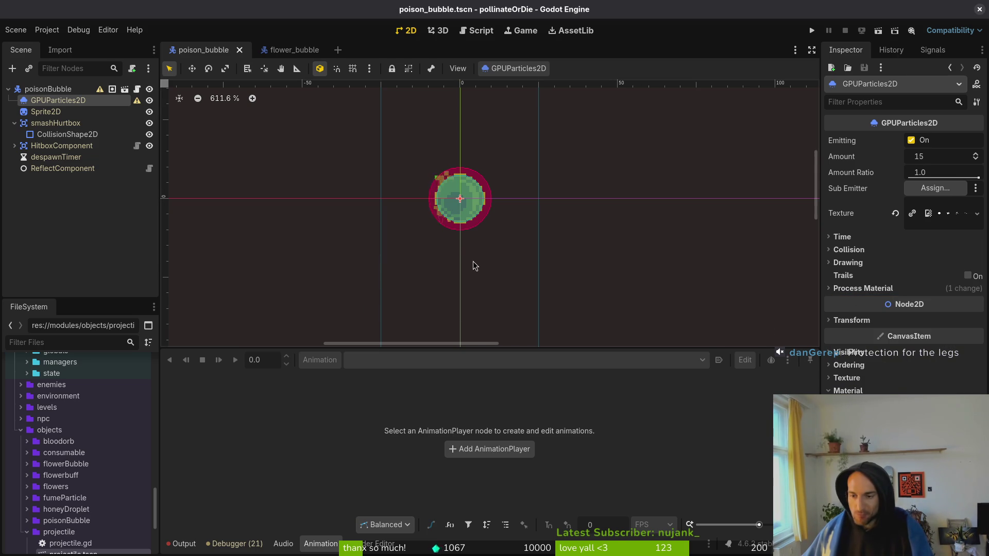
{"action": "left_click", "coordinate": [833, 388]}
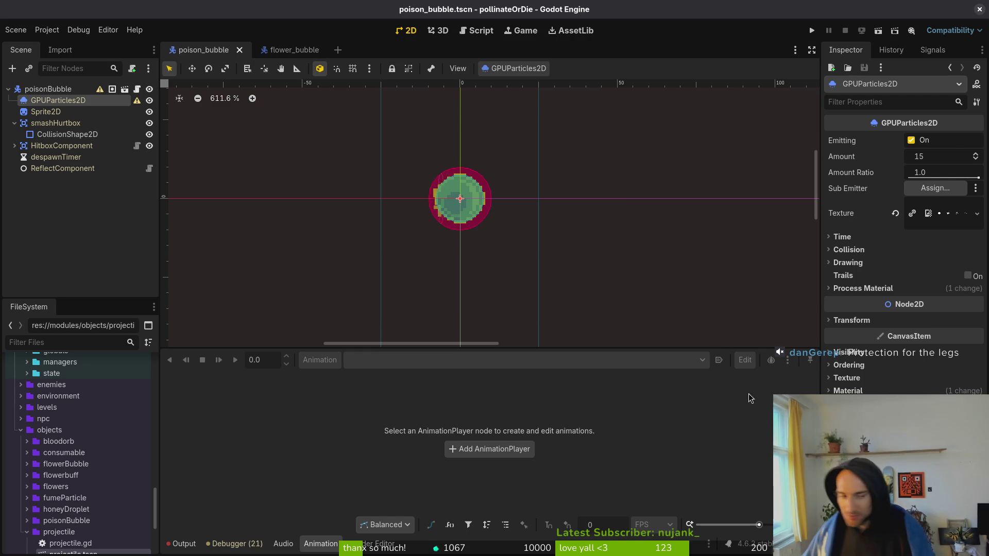
{"action": "left_click", "coordinate": [14, 123]}
{"action": "key", "text": "ctrl+s"}
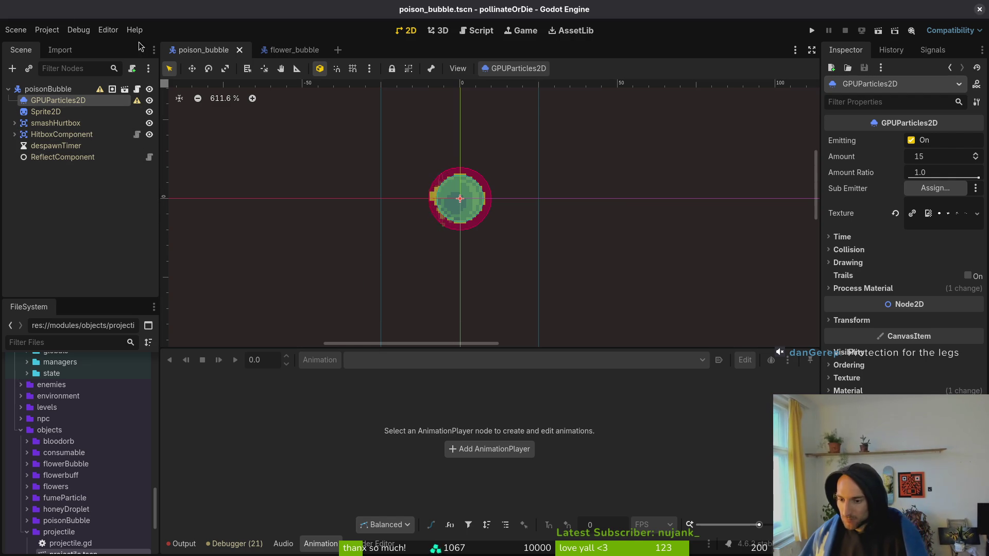
Re-expand the material section, clear the selection, save, and bring up flower_bubble
{"action": "left_click", "coordinate": [863, 391]}
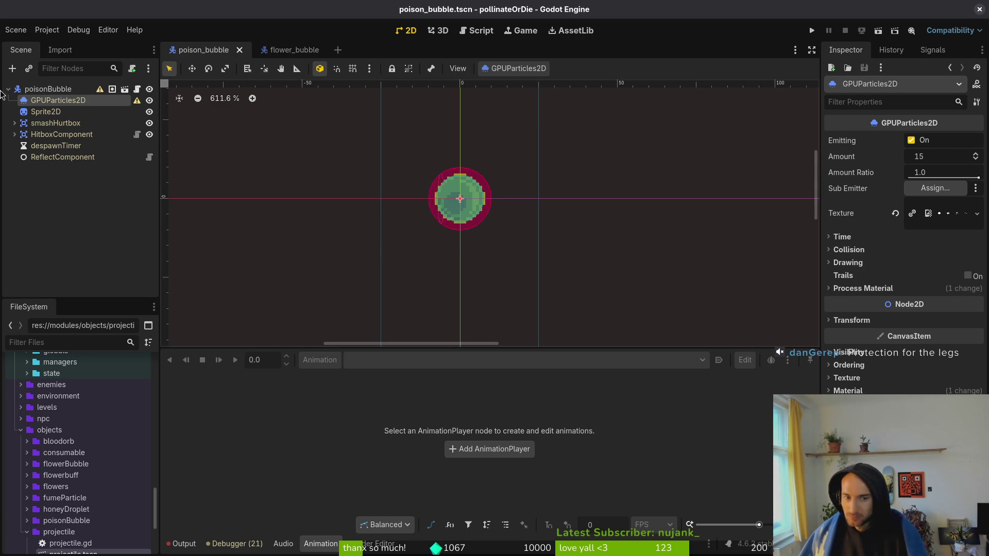
{"action": "left_click", "coordinate": [60, 206]}
{"action": "key", "text": "ctrl+s"}
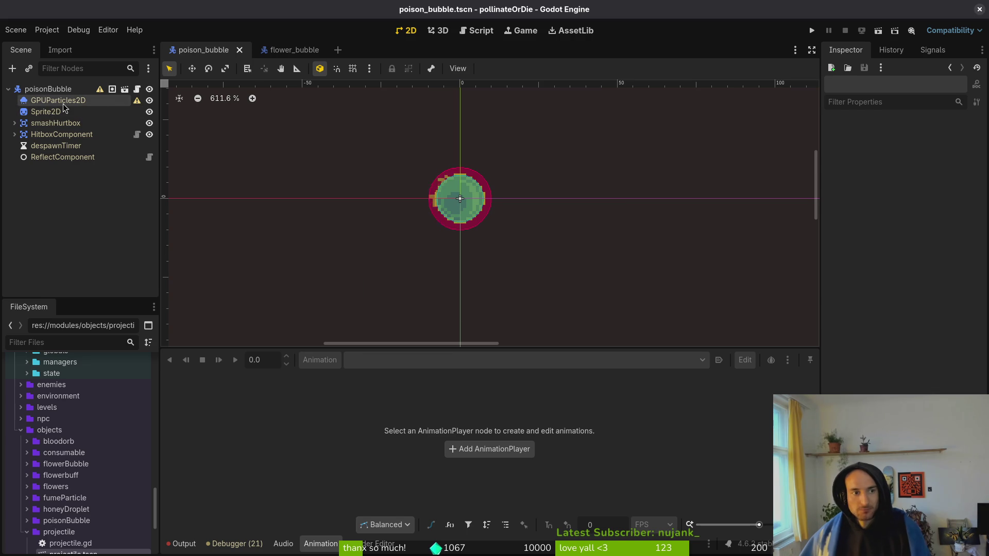
{"action": "left_click", "coordinate": [289, 50]}
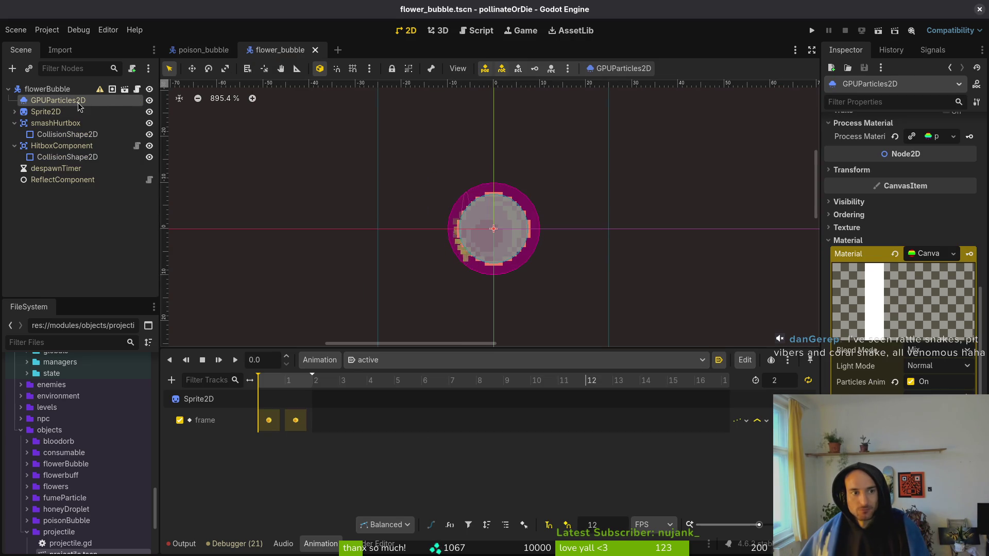
In poison_bubble, inspect the Sprite2D frame settings and the smashHurtbox node
{"action": "left_click", "coordinate": [186, 49]}
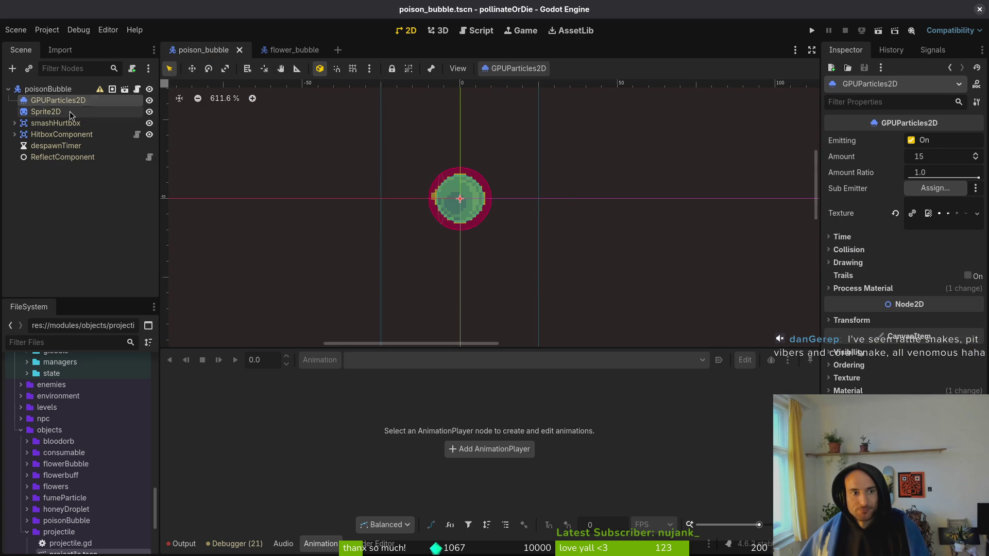
{"action": "left_click", "coordinate": [71, 112]}
{"action": "left_click", "coordinate": [79, 101]}
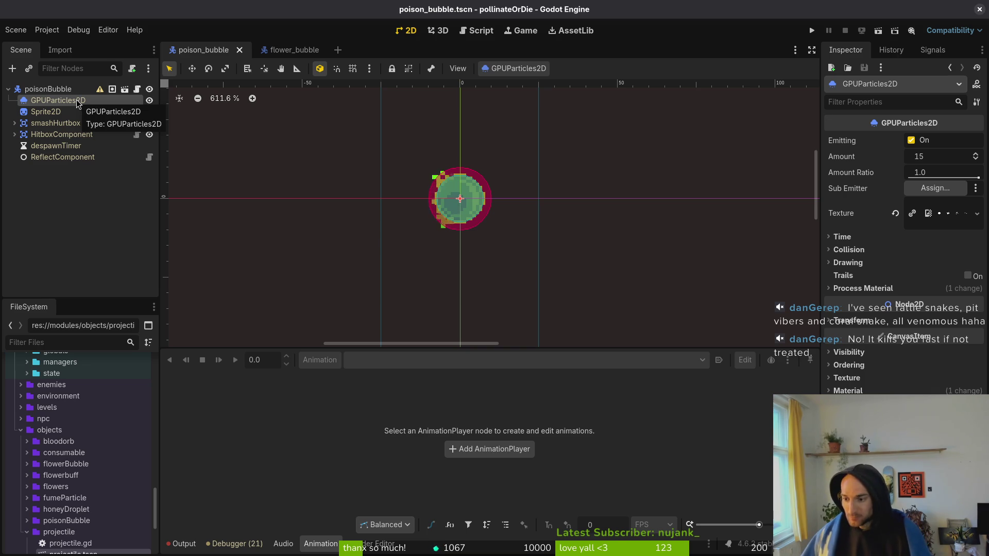
{"action": "left_click", "coordinate": [50, 114]}
{"action": "key", "text": "Up"}
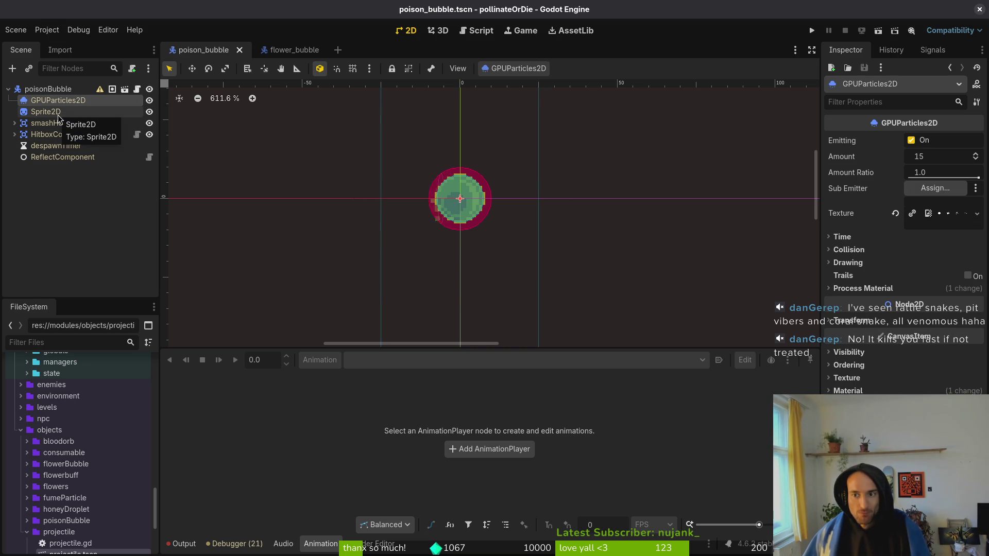
{"action": "left_click", "coordinate": [58, 115]}
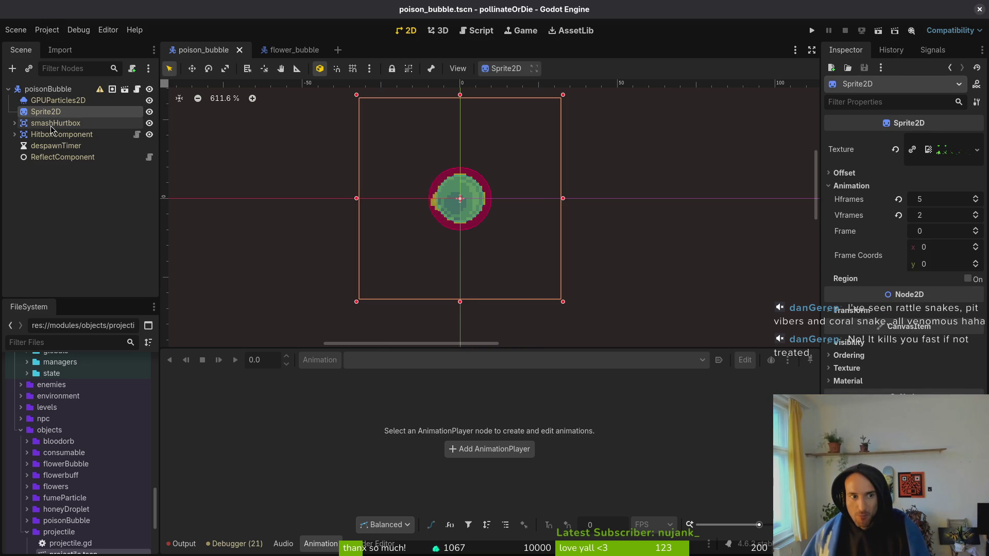
{"action": "left_click", "coordinate": [57, 123]}
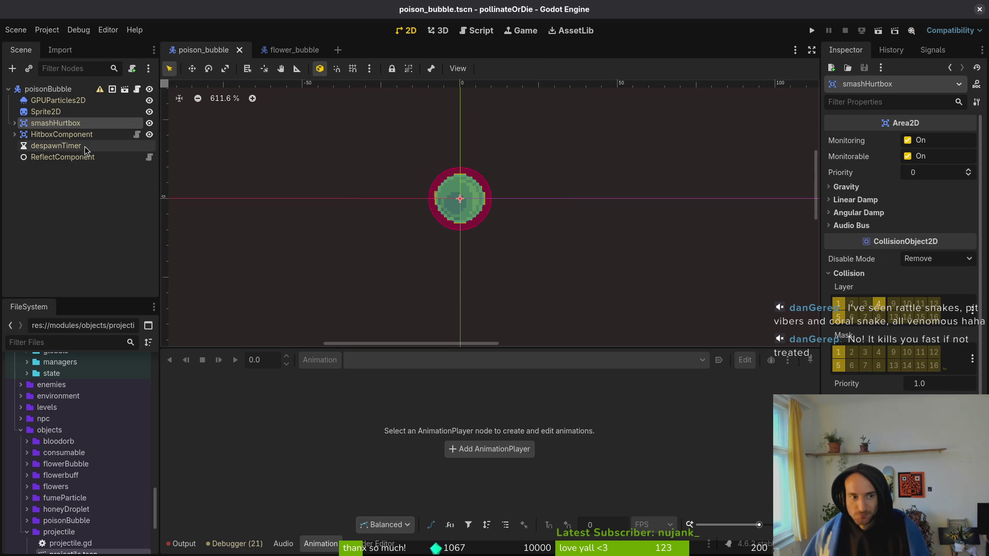
In flower_bubble, collapse the HitboxComponent and smashHurtbox branches
{"action": "left_click", "coordinate": [48, 89]}
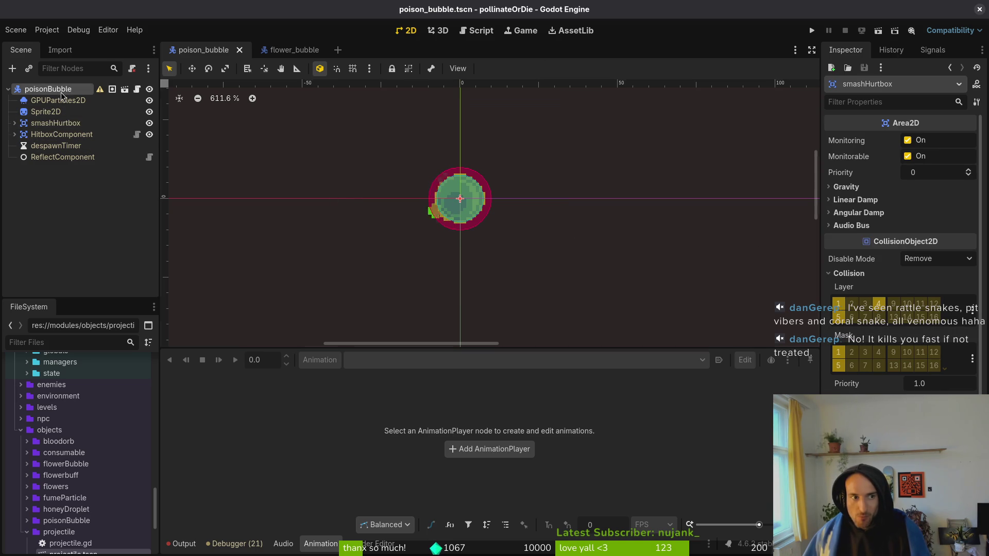
{"action": "left_click", "coordinate": [289, 50]}
{"action": "left_click", "coordinate": [14, 146]}
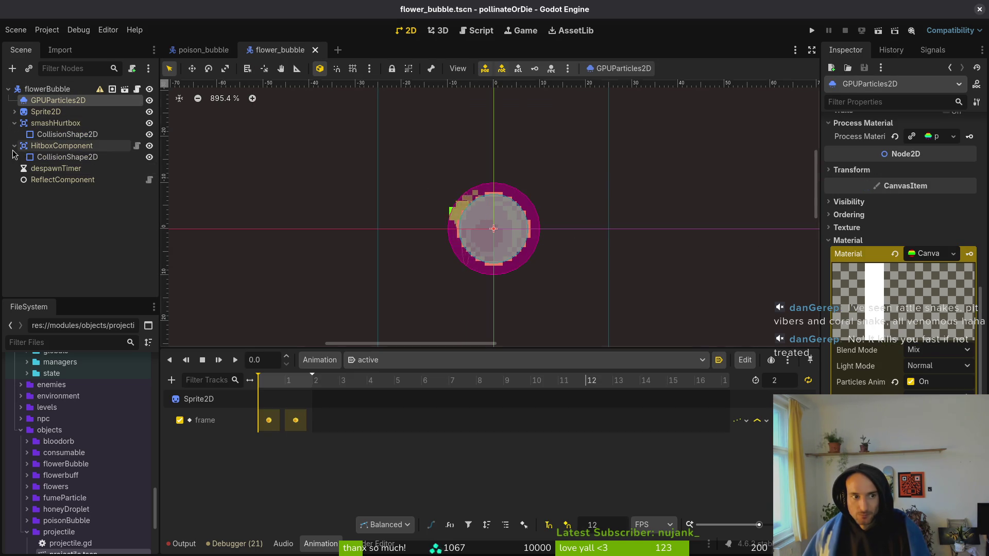
{"action": "left_click", "coordinate": [14, 123]}
{"action": "left_click", "coordinate": [205, 49]}
{"action": "left_click", "coordinate": [204, 49]}
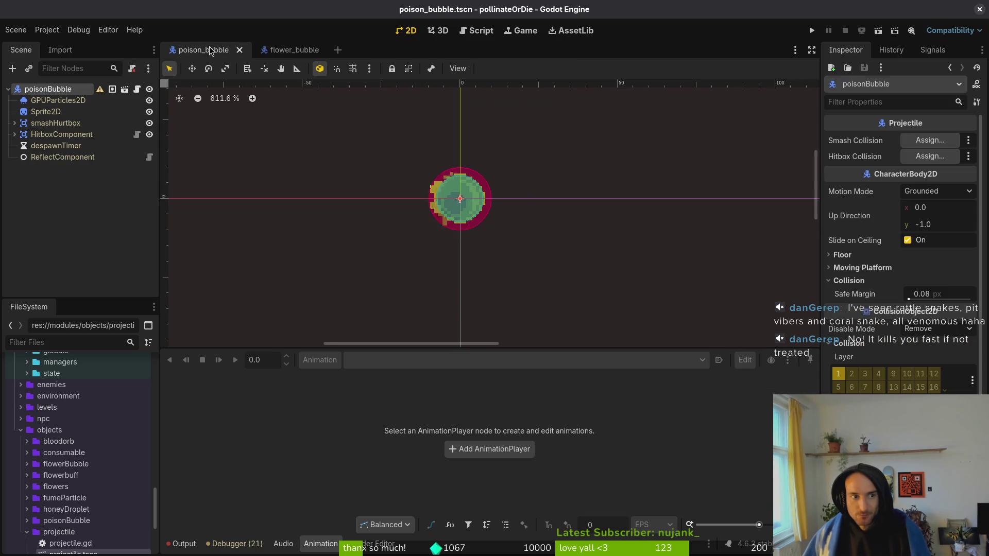
{"action": "left_click", "coordinate": [280, 50]}
Expand flower_bubble's Sprite2D to inspect its AnimationPlayer, then return to poison_bubble
{"action": "key", "text": "ctrl+Tab"}
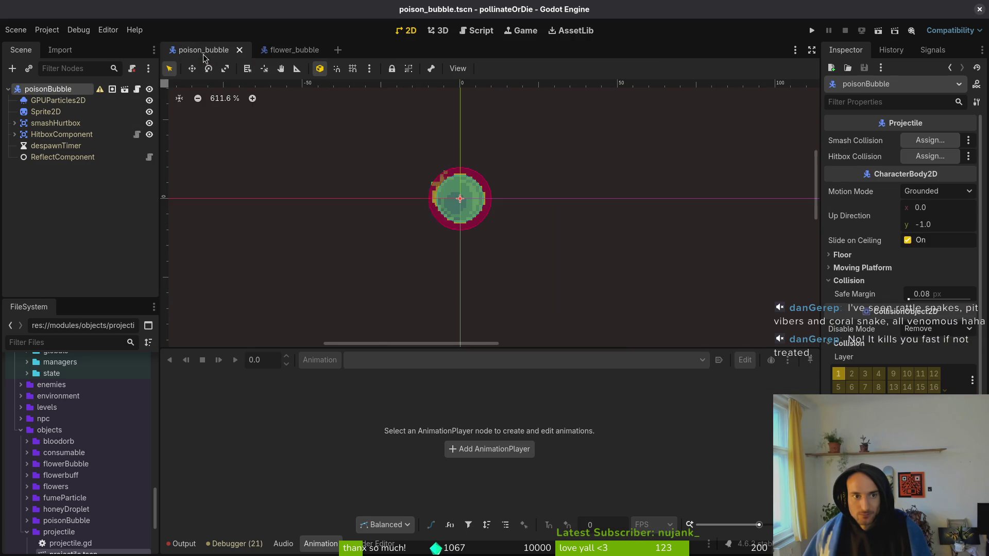
{"action": "key", "text": "ctrl+Tab"}
{"action": "left_click", "coordinate": [14, 112]}
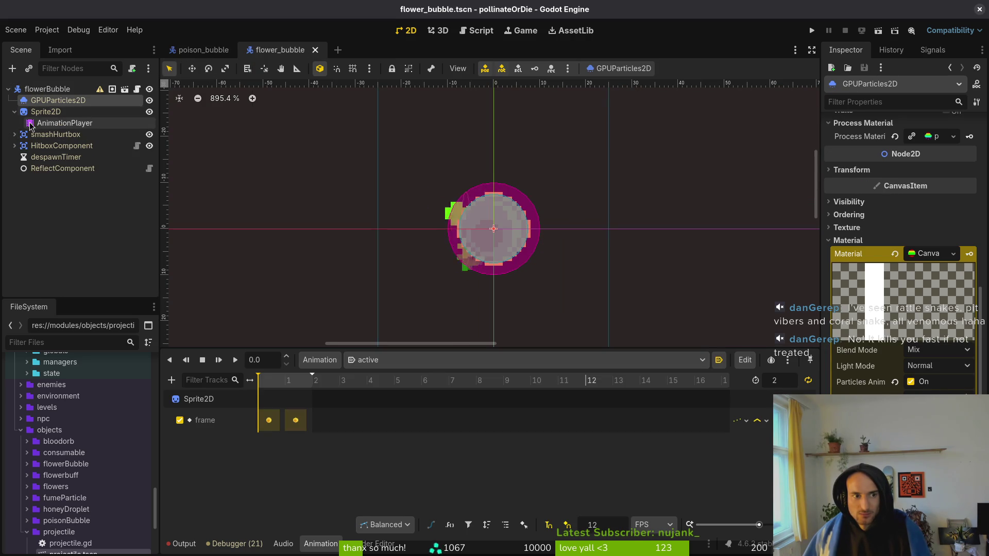
{"action": "left_click", "coordinate": [57, 123]}
{"action": "key", "text": "ctrl+Tab"}
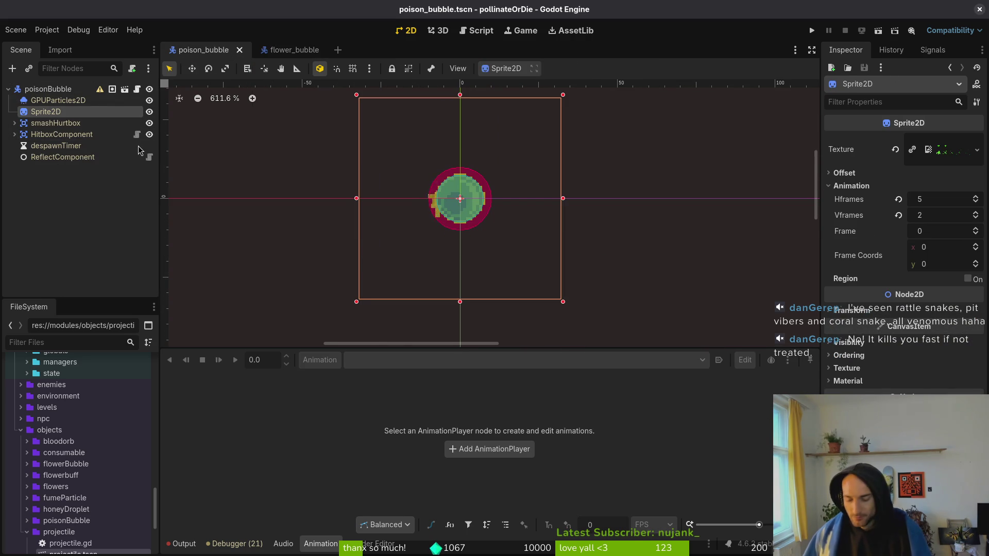
Add an AnimationPlayer child under the poison bubble's Sprite2D and save
{"action": "key", "text": "ctrl+a"}
{"action": "type", "text": "animationplayer"}
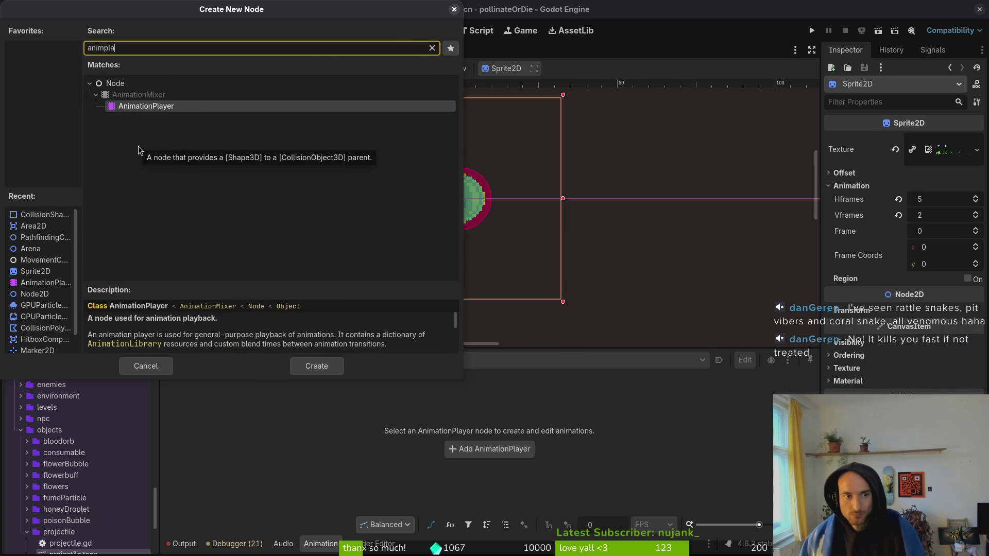
{"action": "key", "text": "Return"}
{"action": "key", "text": "ctrl+s"}
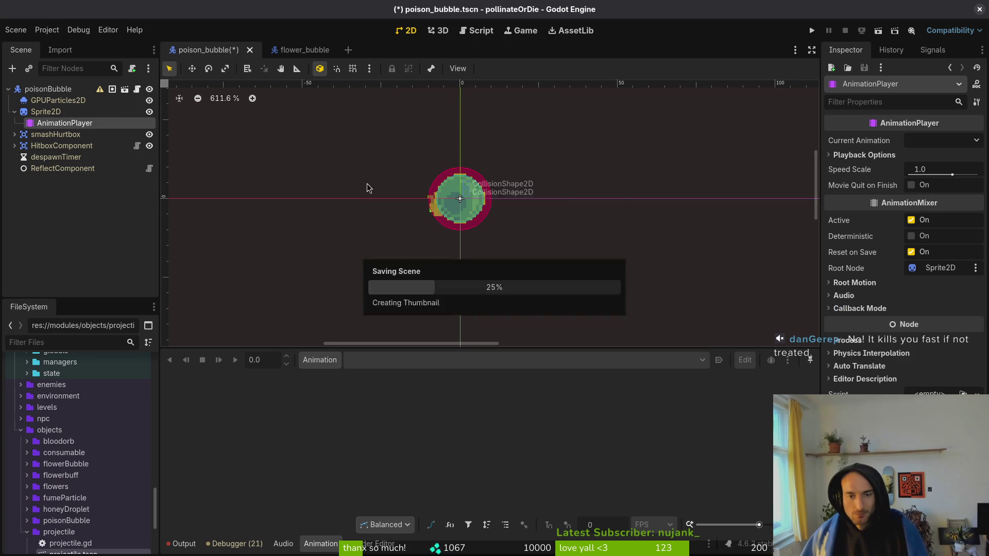
Check flower_bubble's animation list for reference before creating one in poison_bubble
{"action": "left_click", "coordinate": [320, 360]}
{"action": "left_click", "coordinate": [345, 382]}
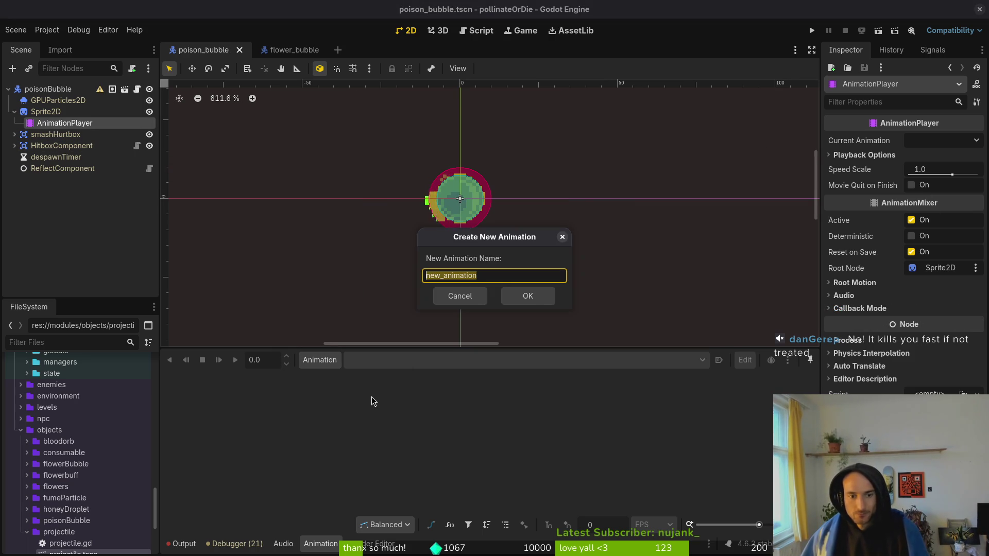
{"action": "key", "text": "Escape"}
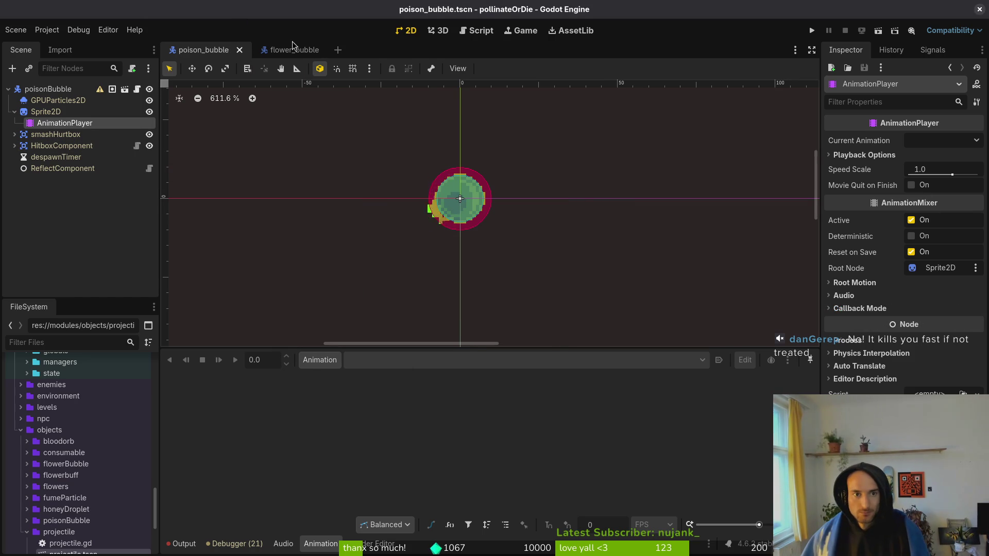
{"action": "left_click", "coordinate": [290, 51]}
{"action": "left_click", "coordinate": [371, 360]}
{"action": "left_click", "coordinate": [369, 389]}
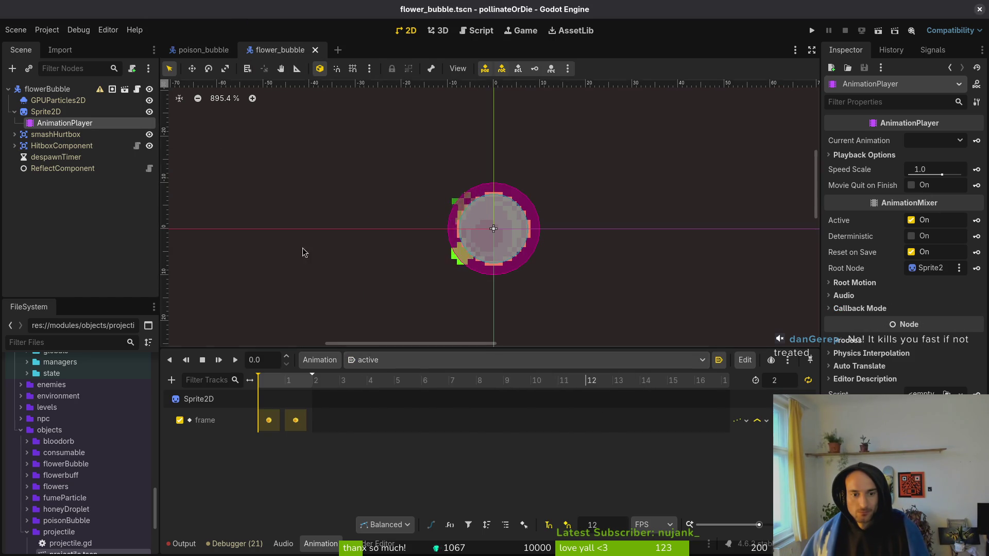
{"action": "left_click", "coordinate": [203, 50]}
Create a new animation named 'active' in the AnimationPlayer
{"action": "left_click", "coordinate": [320, 360]}
{"action": "left_click", "coordinate": [348, 381]}
{"action": "type", "text": "active"}
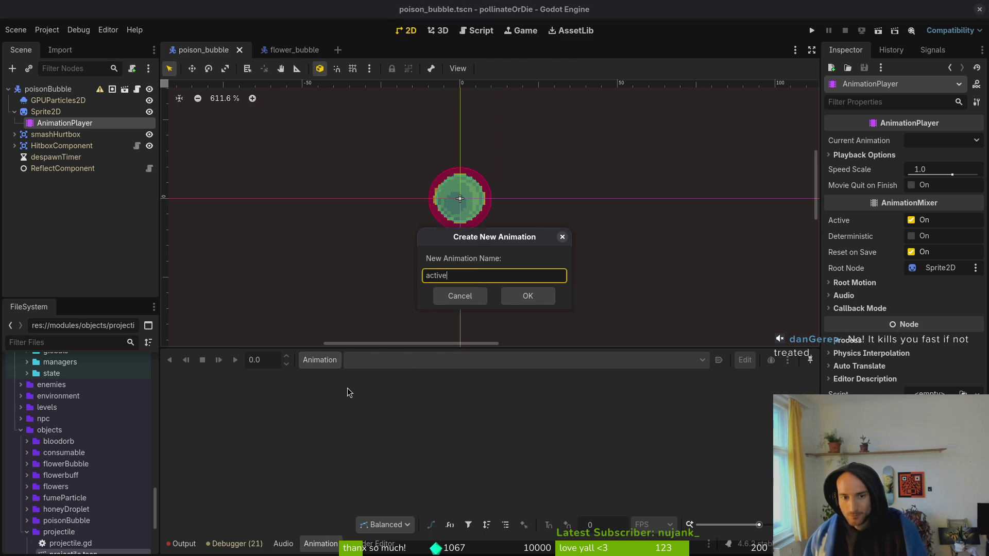
{"action": "key", "text": "Return"}
{"action": "left_click", "coordinate": [329, 363]}
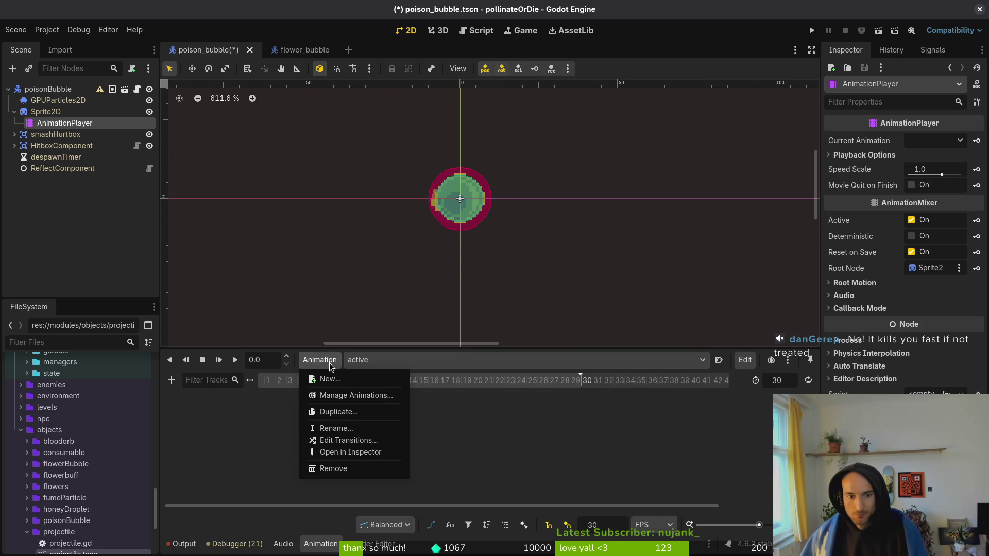
{"action": "left_click", "coordinate": [330, 365]}
Set the 'active' animation's FPS snap to 12 and length to 2, then save
{"action": "double_click", "coordinate": [618, 525]}
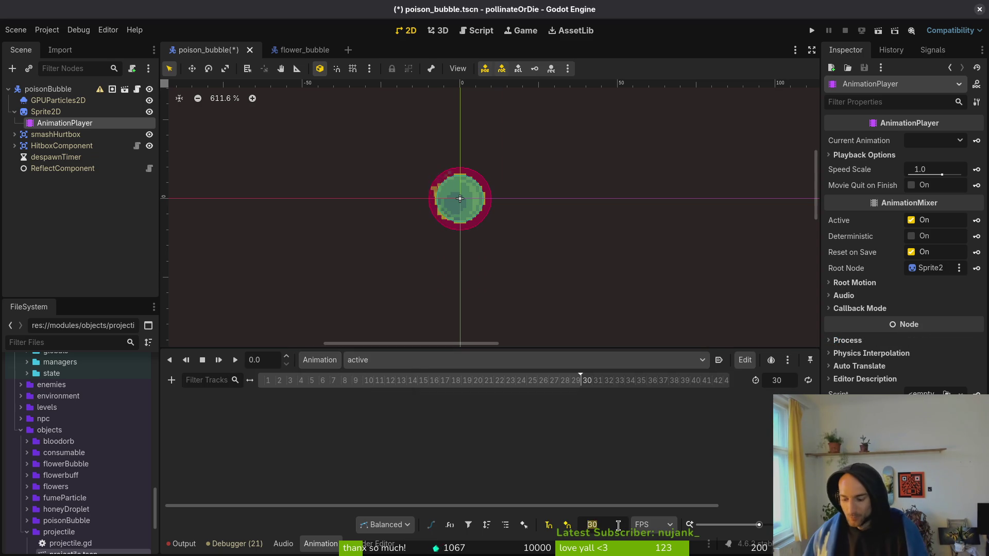
{"action": "type", "text": "12"}
{"action": "key", "text": "Return"}
{"action": "left_click", "coordinate": [777, 380]}
{"action": "type", "text": "2"}
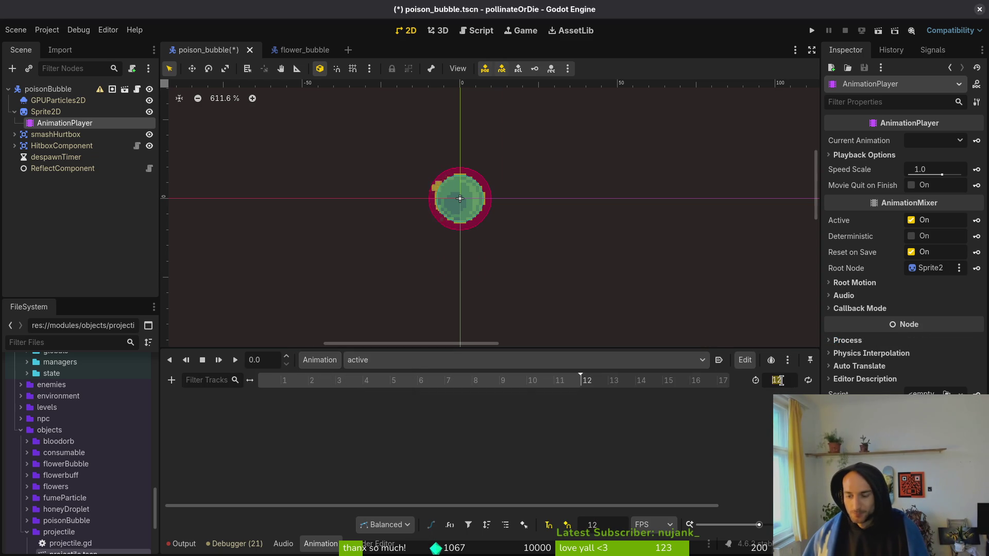
{"action": "key", "text": "Return"}
{"action": "key", "text": "ctrl+s"}
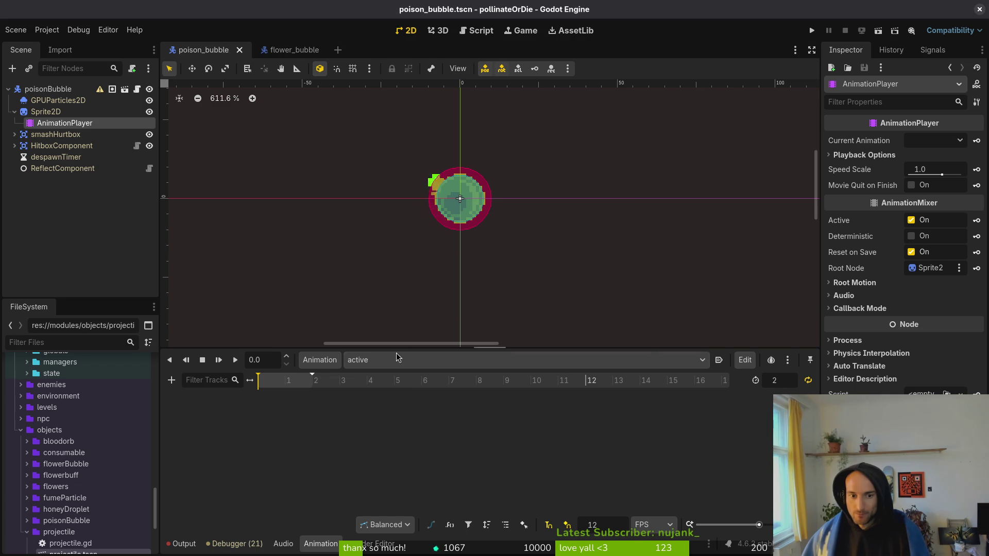
Create a second animation named 'burst'
{"action": "left_click", "coordinate": [319, 360]}
{"action": "left_click", "coordinate": [310, 378]}
{"action": "type", "text": "burst"}
{"action": "key", "text": "Return"}
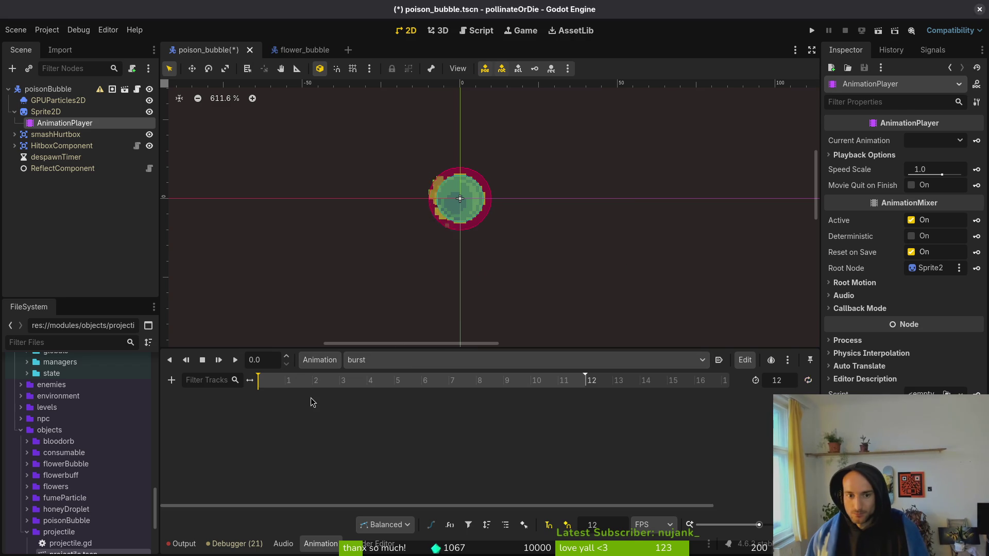
Save poison_bubble, deselect the AnimationPlayer, and move the Brave 'pit viper' results over the editor
{"action": "key", "text": "ctrl+s"}
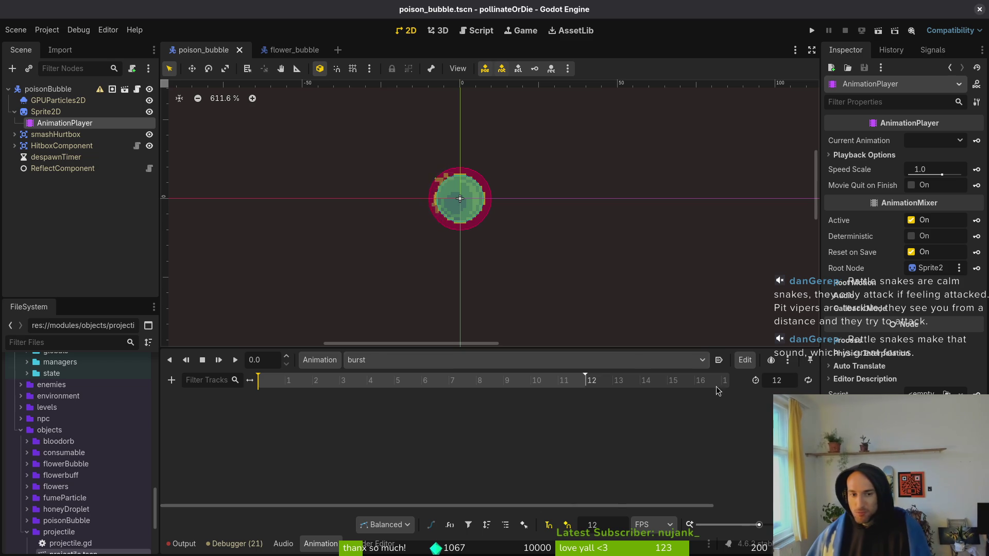
{"action": "scroll", "coordinate": [481, 232], "scroll_direction": "up", "scroll_amount": 1}
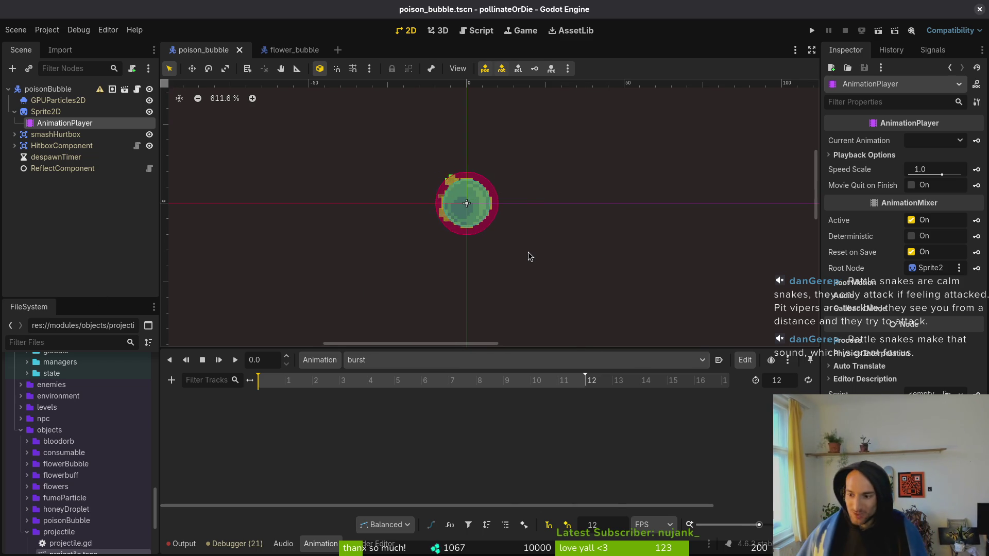
{"action": "scroll", "coordinate": [499, 229], "scroll_direction": "left", "scroll_amount": 1}
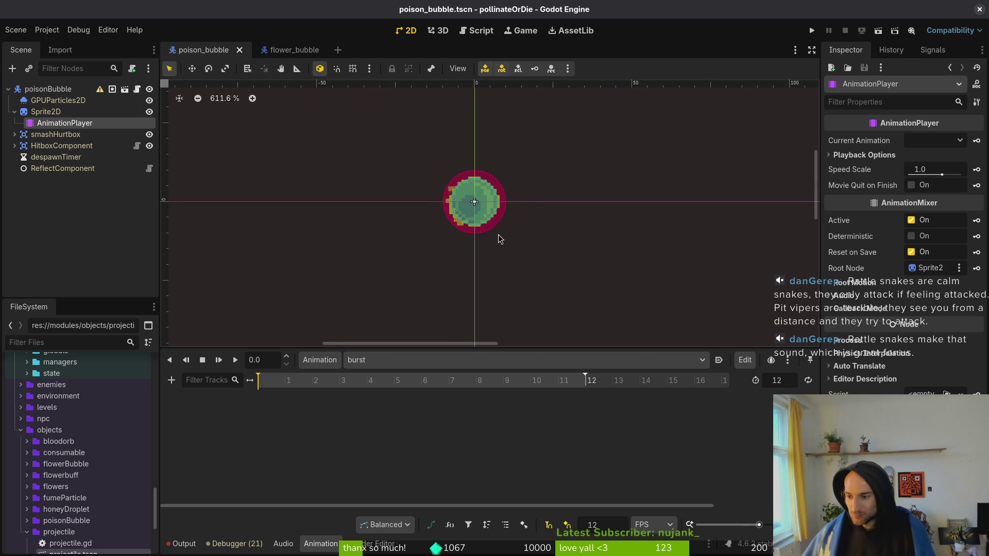
{"action": "left_click", "coordinate": [495, 237]}
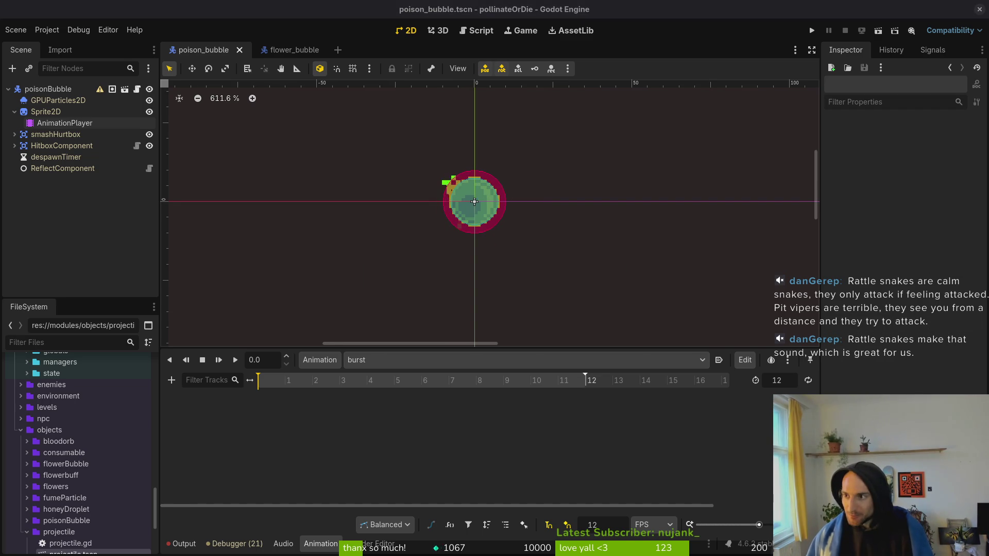
{"action": "left_click_drag", "start_coordinate": [988, 42], "coordinate": [239, 41]}
Show image results for 'pit viper animal' and scroll through them
{"action": "left_click", "coordinate": [191, 135]}
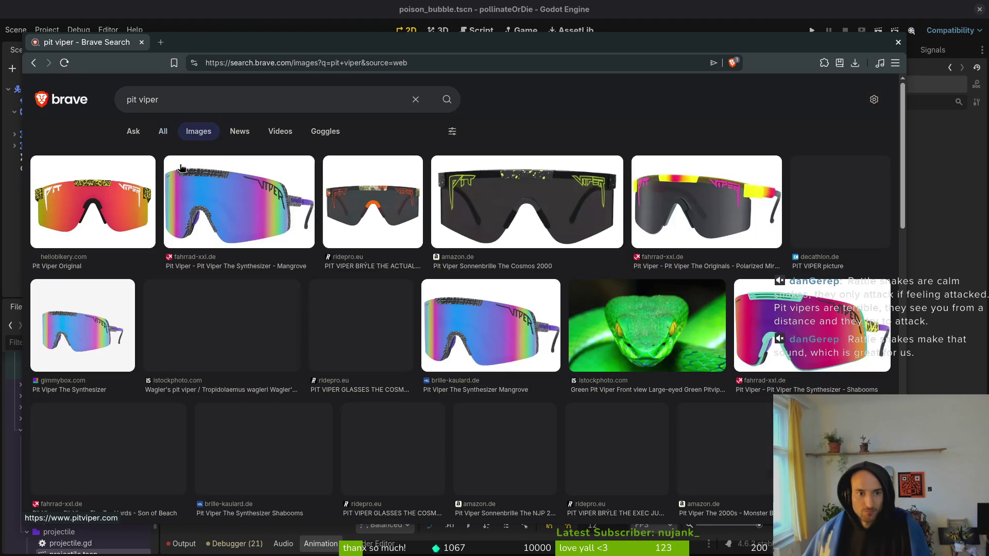
{"action": "left_click", "coordinate": [201, 99]}
{"action": "type", "text": "a"}
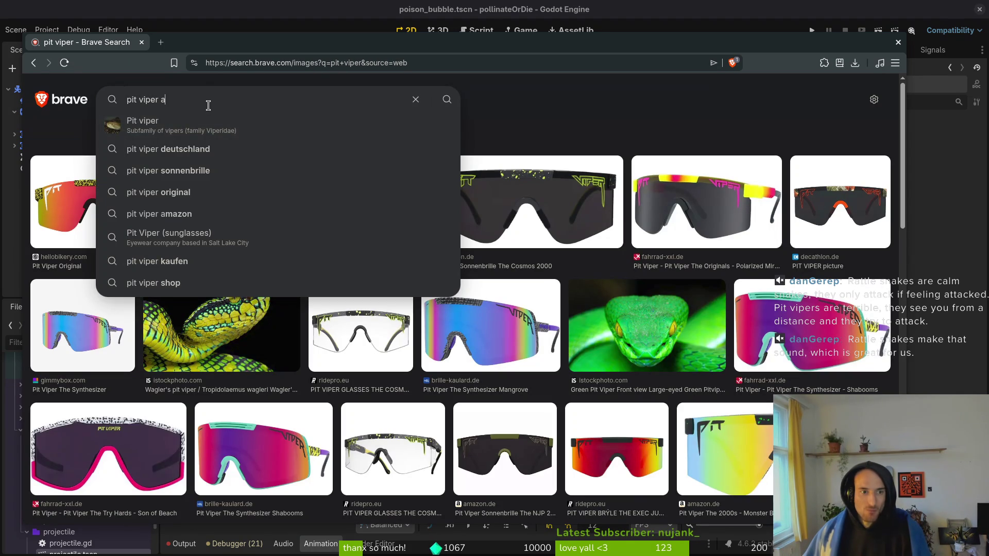
{"action": "type", "text": "nimal"}
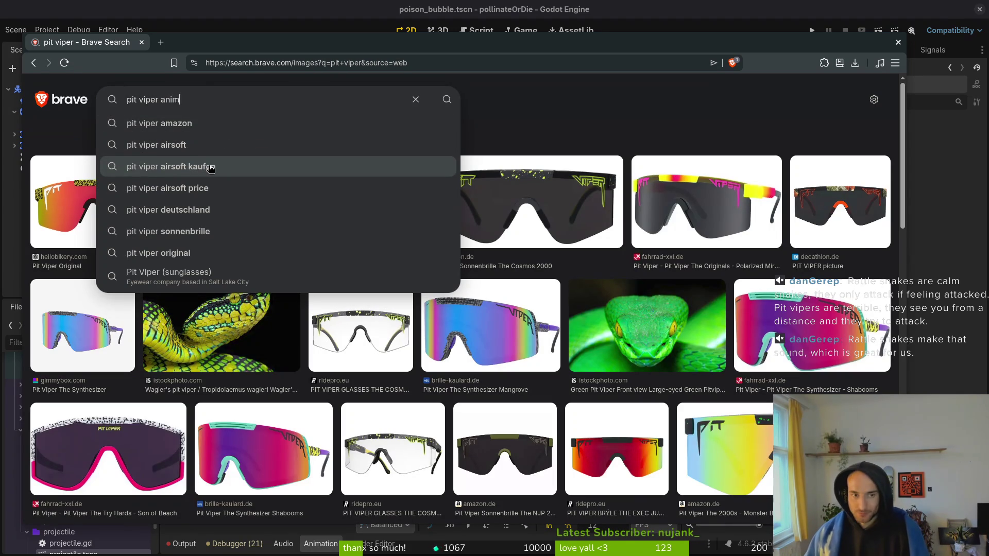
{"action": "key", "text": "Return"}
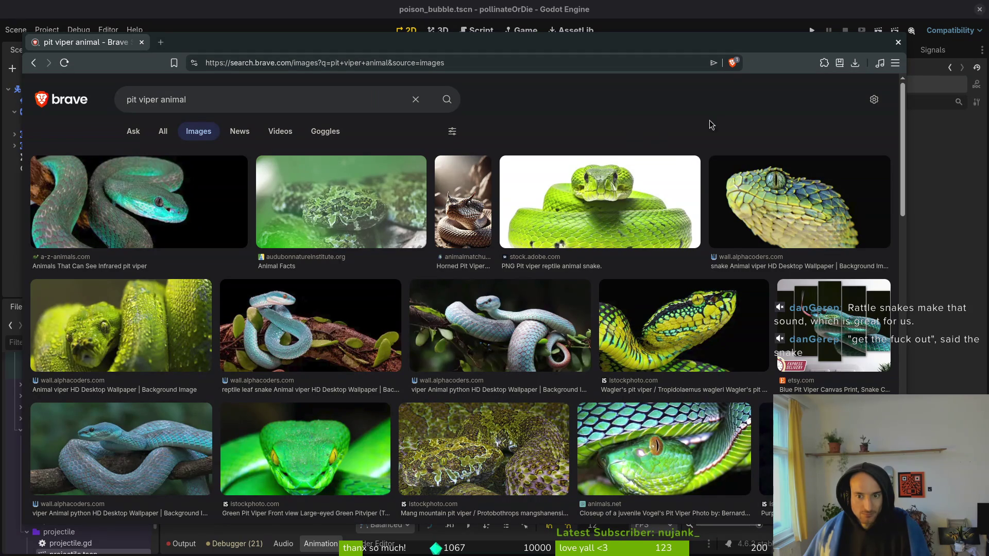
{"action": "scroll", "coordinate": [758, 129], "scroll_direction": "down", "scroll_amount": 3}
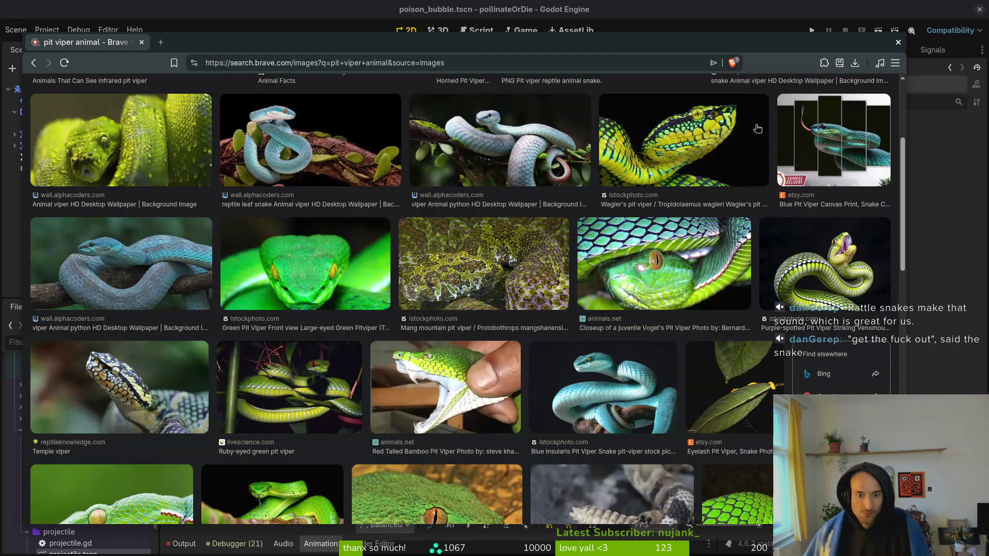
{"action": "scroll", "coordinate": [719, 146], "scroll_direction": "down", "scroll_amount": 3}
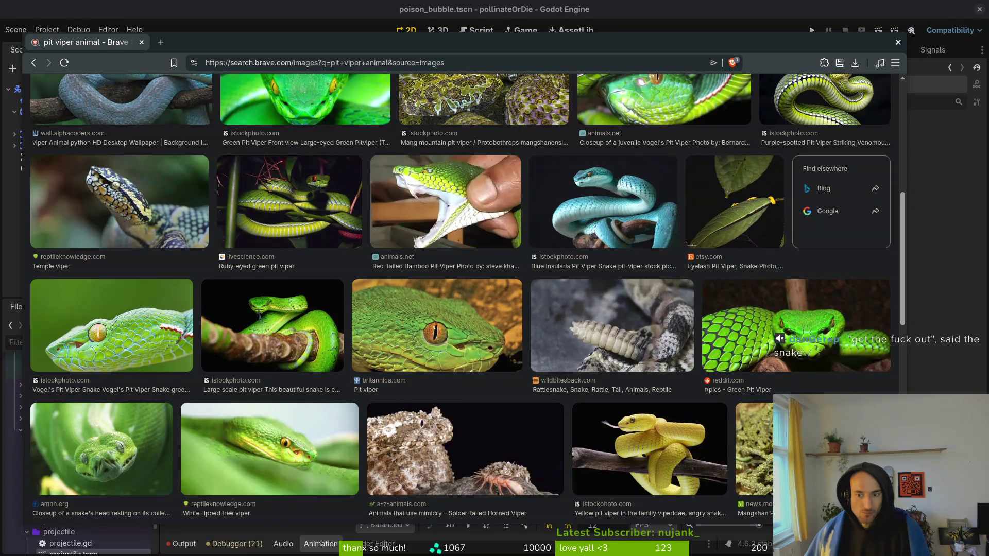
{"action": "scroll", "coordinate": [438, 324], "scroll_direction": "down", "scroll_amount": 1}
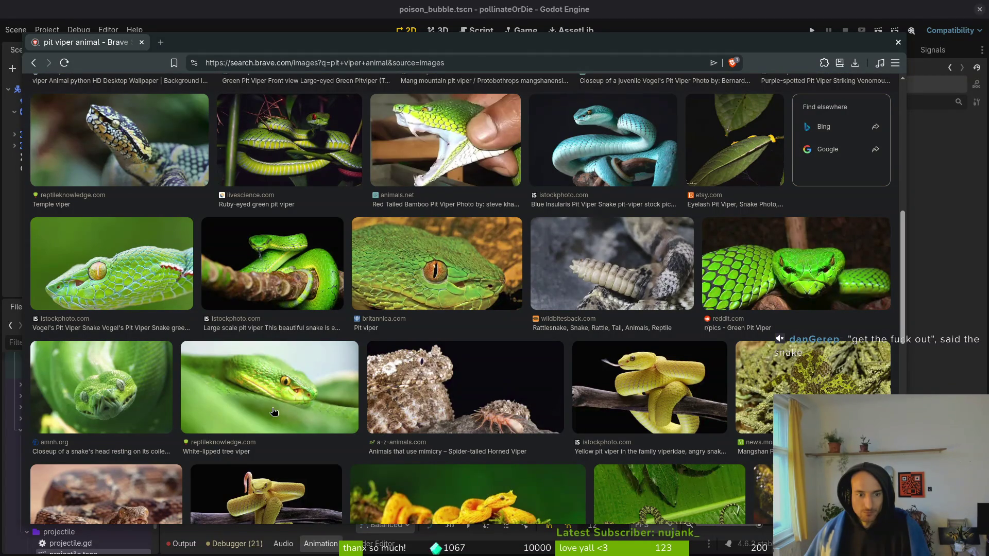
{"action": "scroll", "coordinate": [242, 412], "scroll_direction": "up", "scroll_amount": 8}
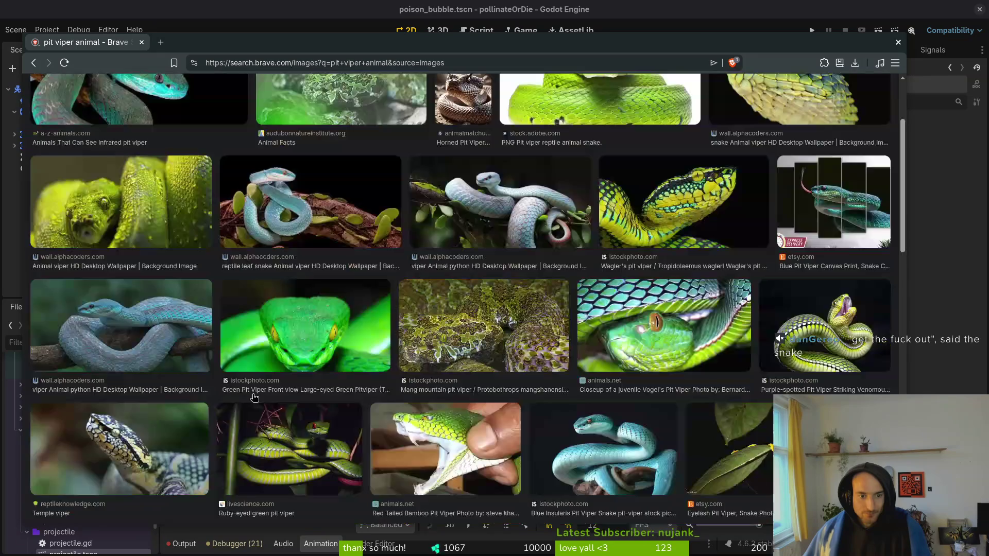
Search images for 'coral snake', then clear the query for the next search
{"action": "triple_click", "coordinate": [238, 100]}
{"action": "type", "text": "co"}
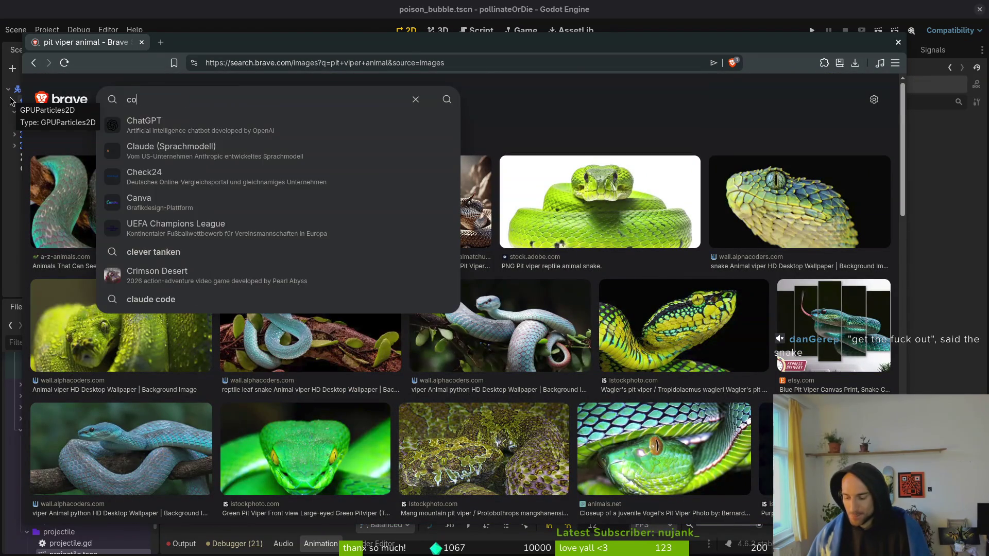
{"action": "type", "text": "ral snake"}
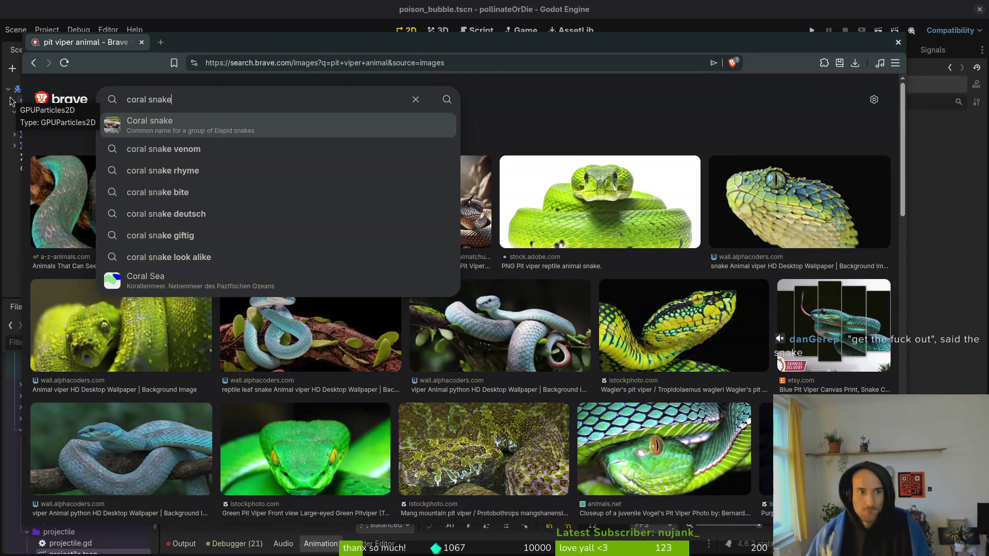
{"action": "key", "text": "Return"}
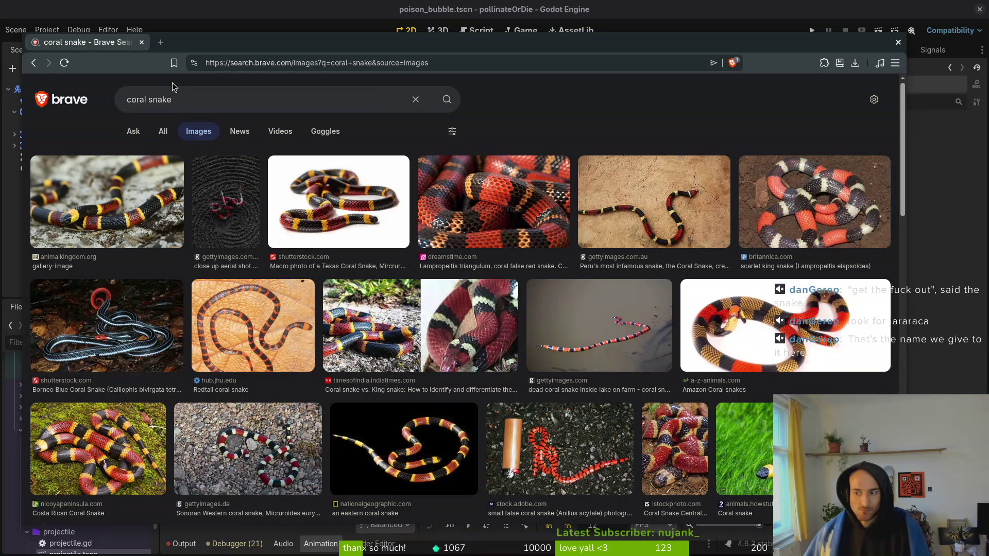
{"action": "left_click", "coordinate": [204, 93]}
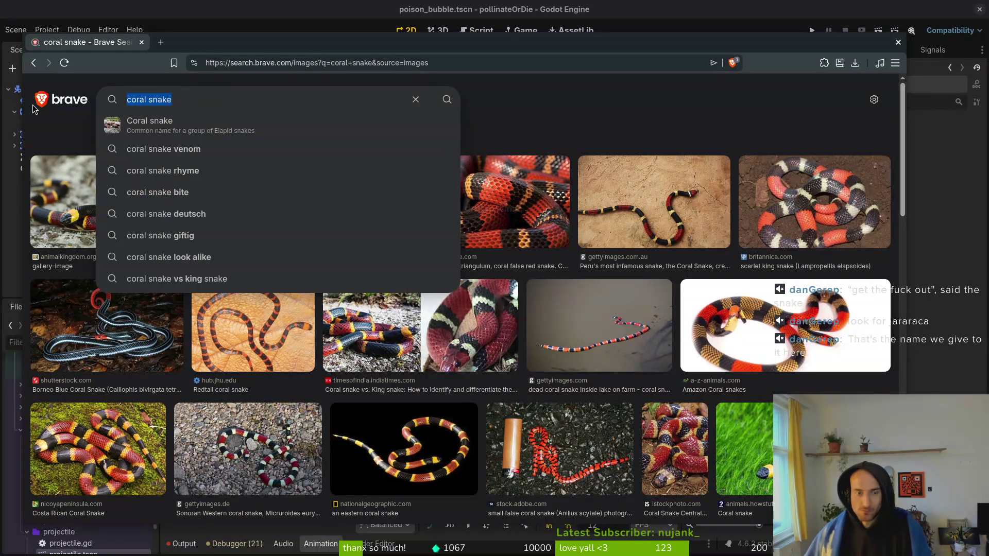
{"action": "key", "text": "BackSpace"}
Search images for 'jararaca' and browse through the results
{"action": "type", "text": "jara"}
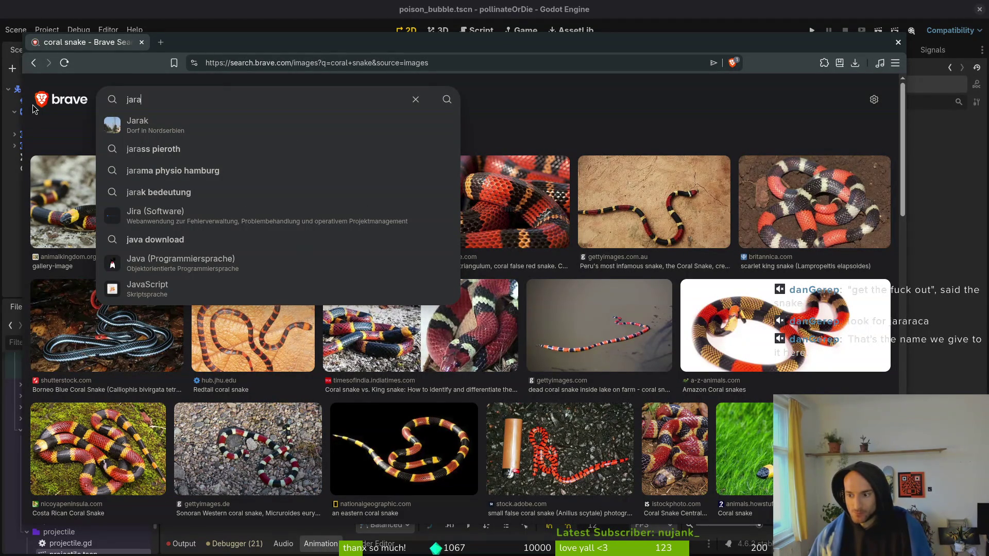
{"action": "type", "text": "raca"}
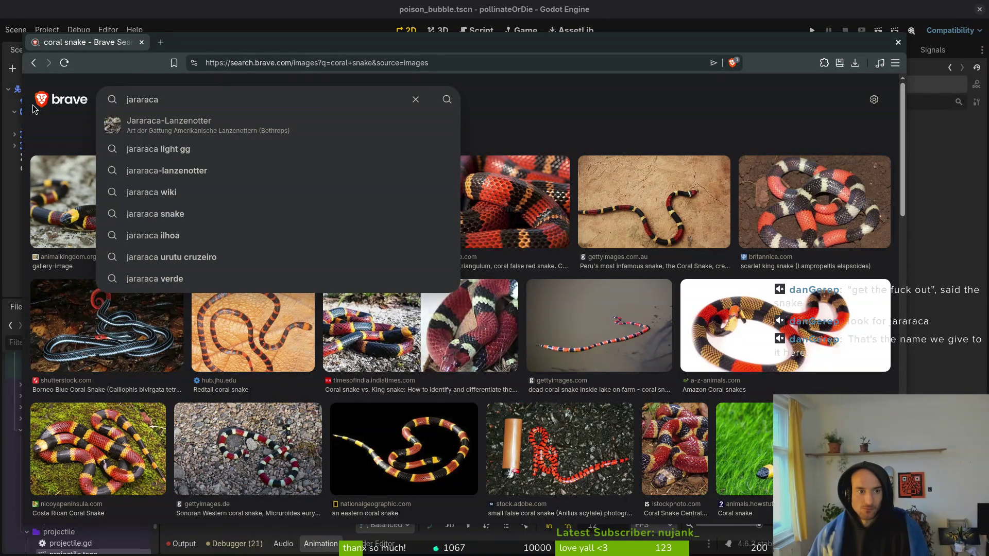
{"action": "key", "text": "Return"}
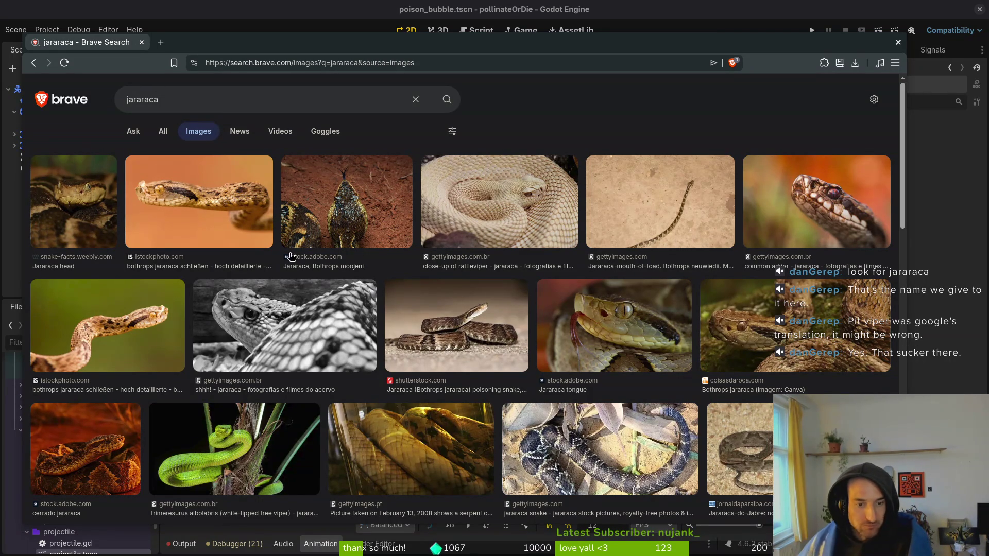
{"action": "scroll", "coordinate": [387, 338], "scroll_direction": "down", "scroll_amount": 3}
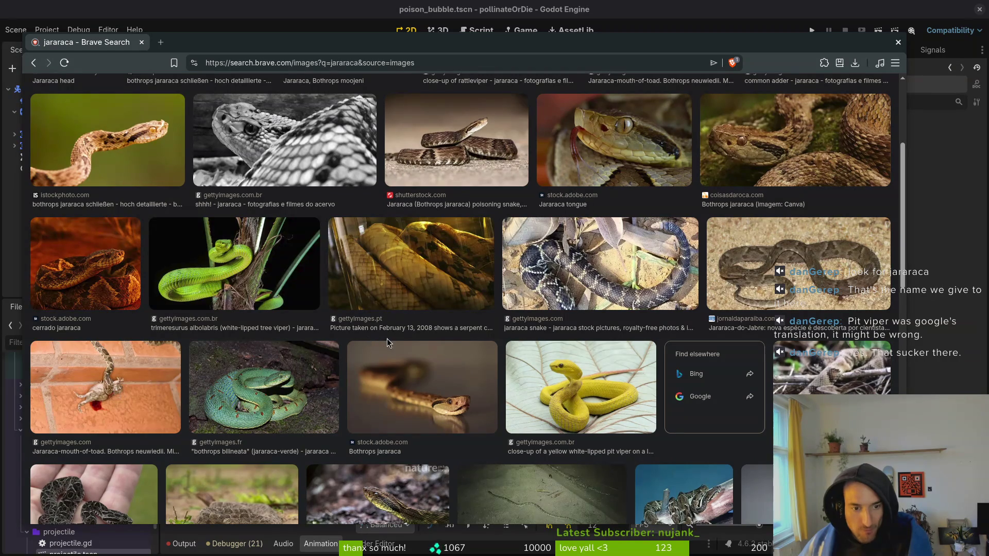
{"action": "scroll", "coordinate": [401, 338], "scroll_direction": "down", "scroll_amount": 1}
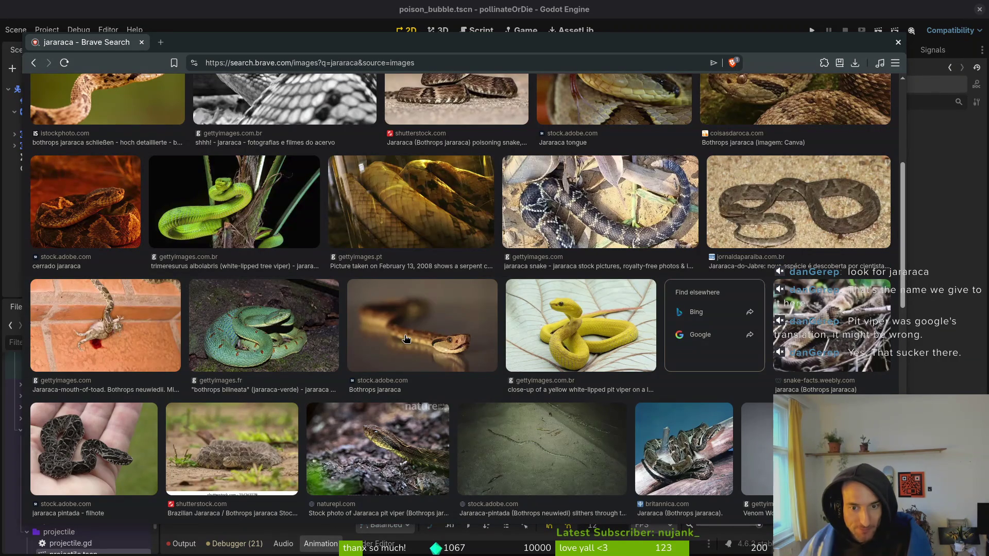
{"action": "scroll", "coordinate": [408, 333], "scroll_direction": "down", "scroll_amount": 2}
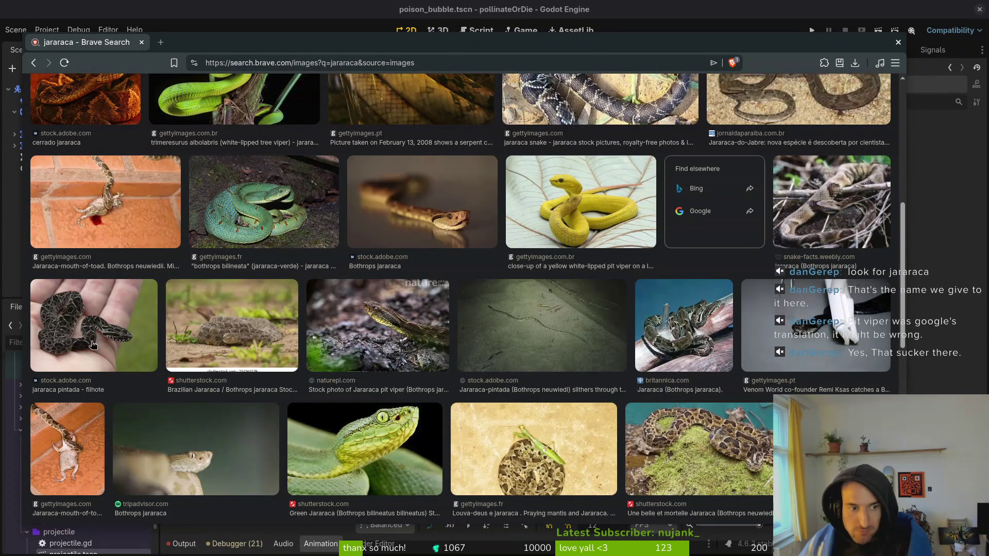
{"action": "scroll", "coordinate": [515, 289], "scroll_direction": "up", "scroll_amount": 6}
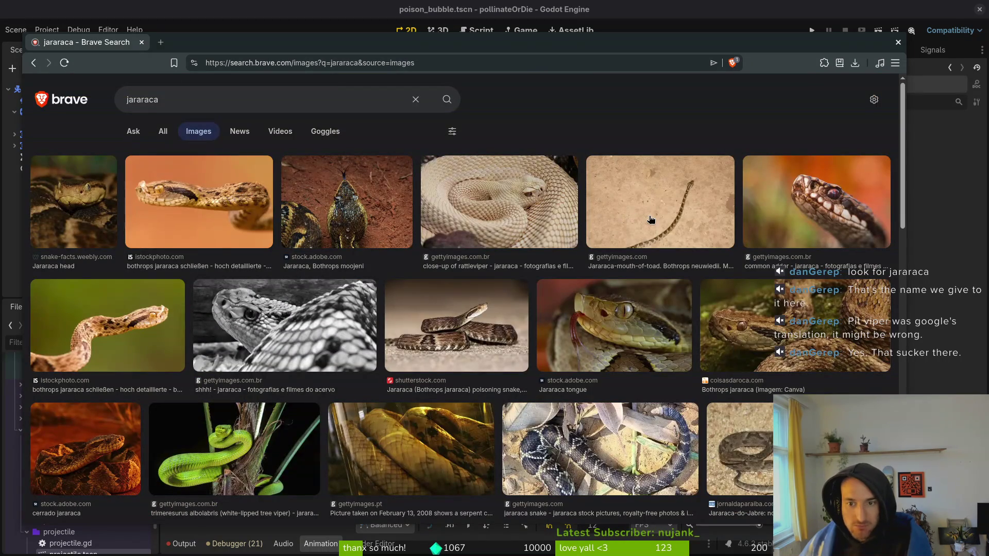
{"action": "scroll", "coordinate": [677, 228], "scroll_direction": "down", "scroll_amount": 5}
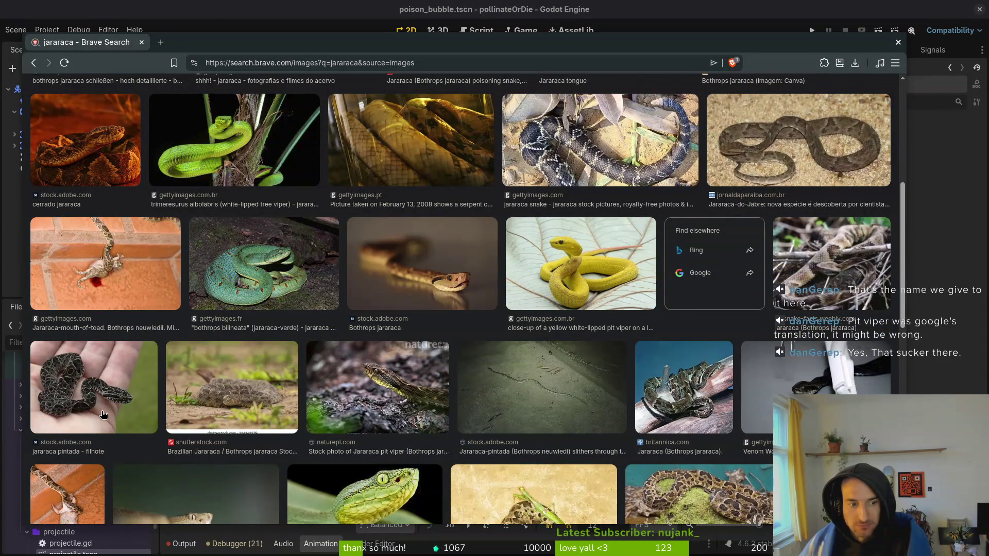
{"action": "scroll", "coordinate": [415, 361], "scroll_direction": "up", "scroll_amount": 4}
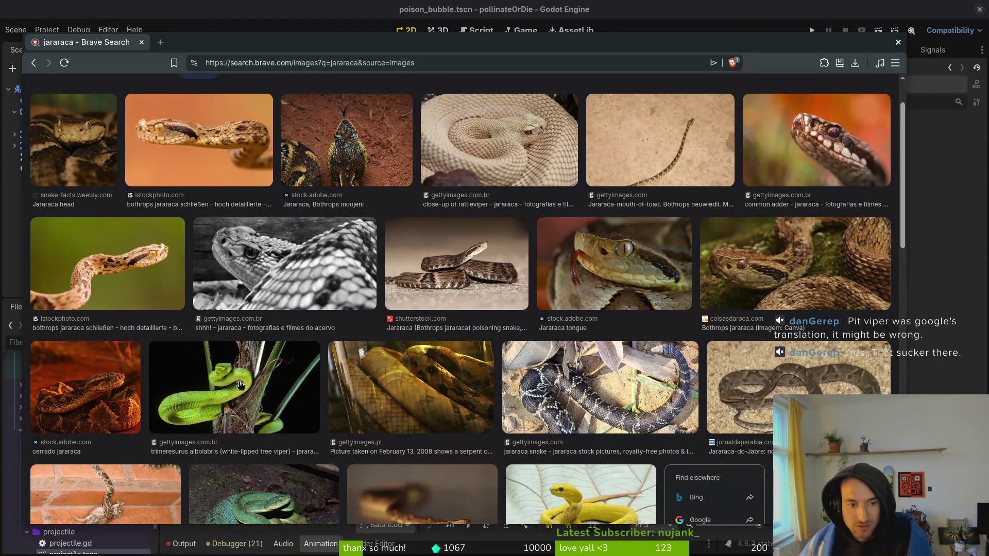
{"action": "scroll", "coordinate": [330, 263], "scroll_direction": "up", "scroll_amount": 1}
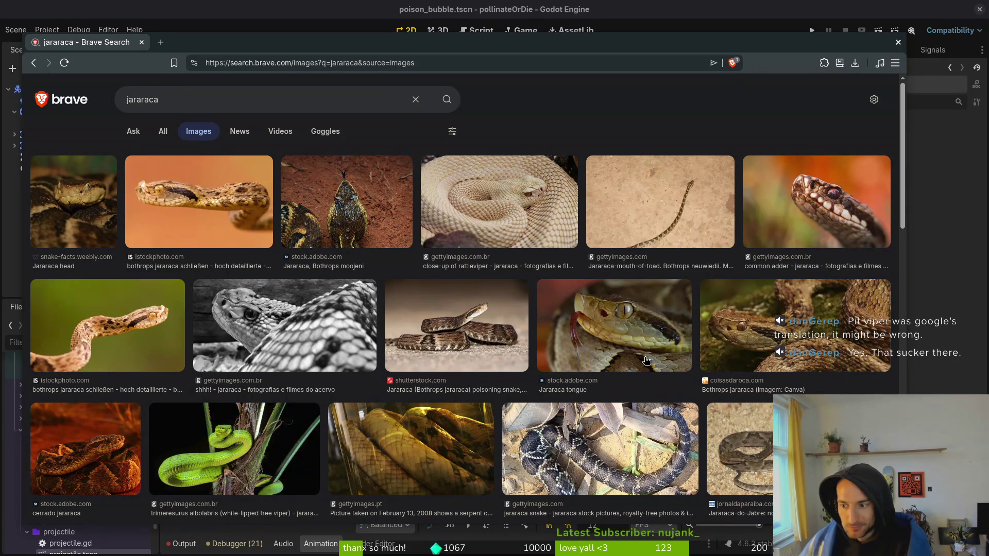
{"action": "scroll", "coordinate": [646, 360], "scroll_direction": "down", "scroll_amount": 3}
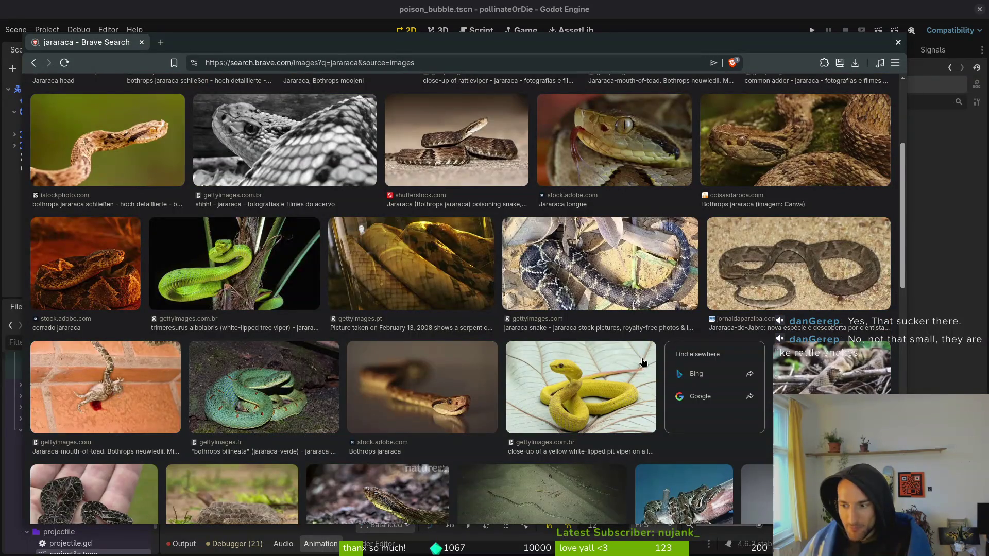
{"action": "scroll", "coordinate": [644, 362], "scroll_direction": "down", "scroll_amount": 3}
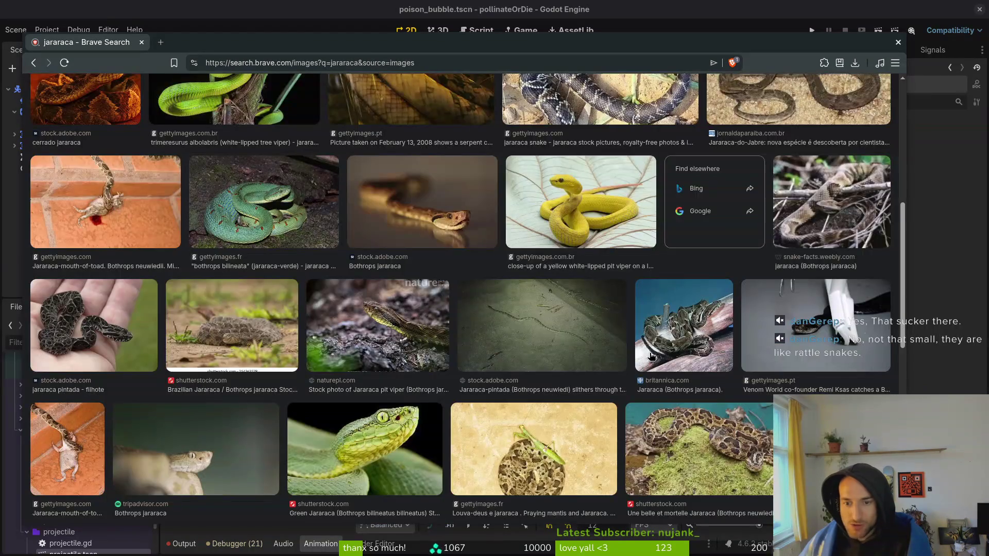
{"action": "scroll", "coordinate": [680, 353], "scroll_direction": "down", "scroll_amount": 3}
{"action": "scroll", "coordinate": [590, 406], "scroll_direction": "down", "scroll_amount": 2}
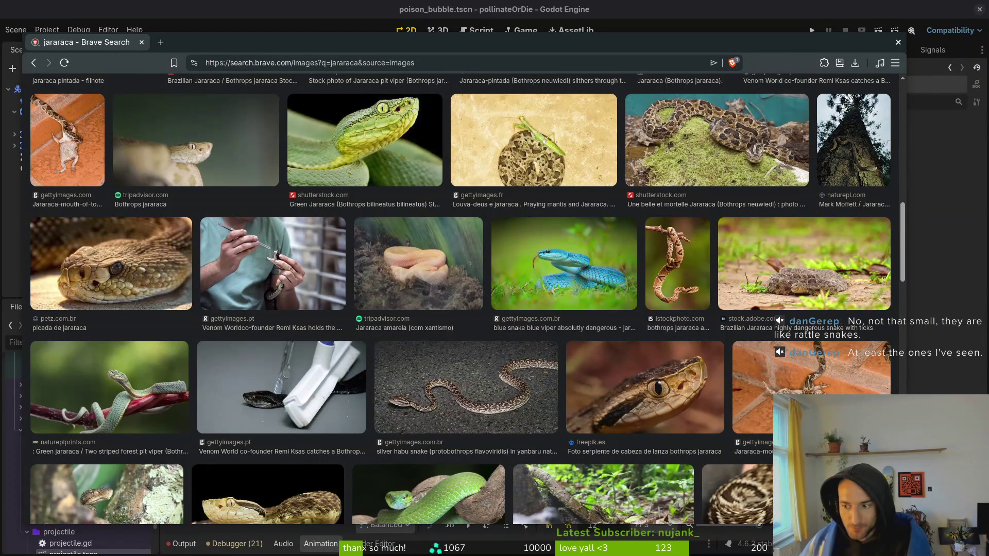
{"action": "scroll", "coordinate": [725, 398], "scroll_direction": "down", "scroll_amount": 5}
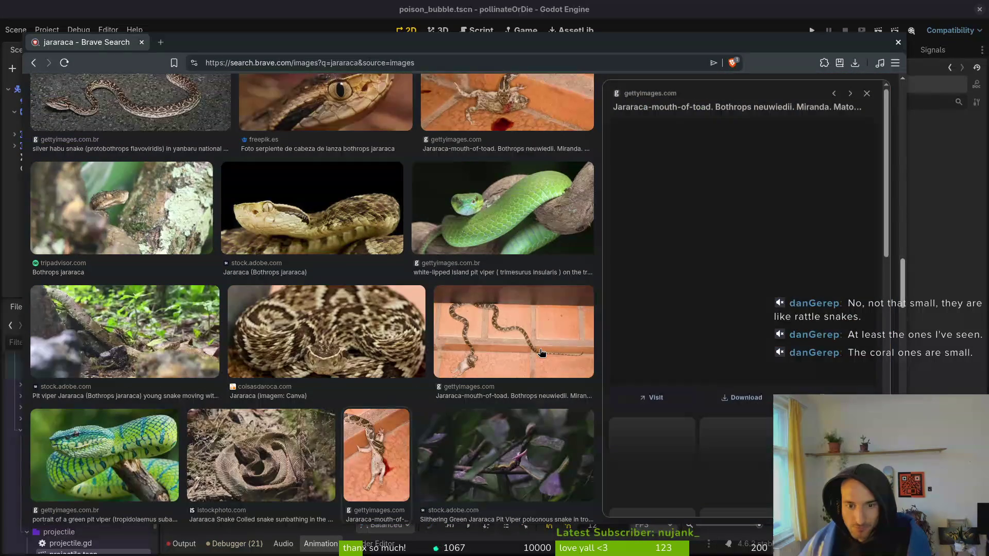
Open the larger preview of the jararaca on orange brick tiles
{"action": "left_click", "coordinate": [546, 352]}
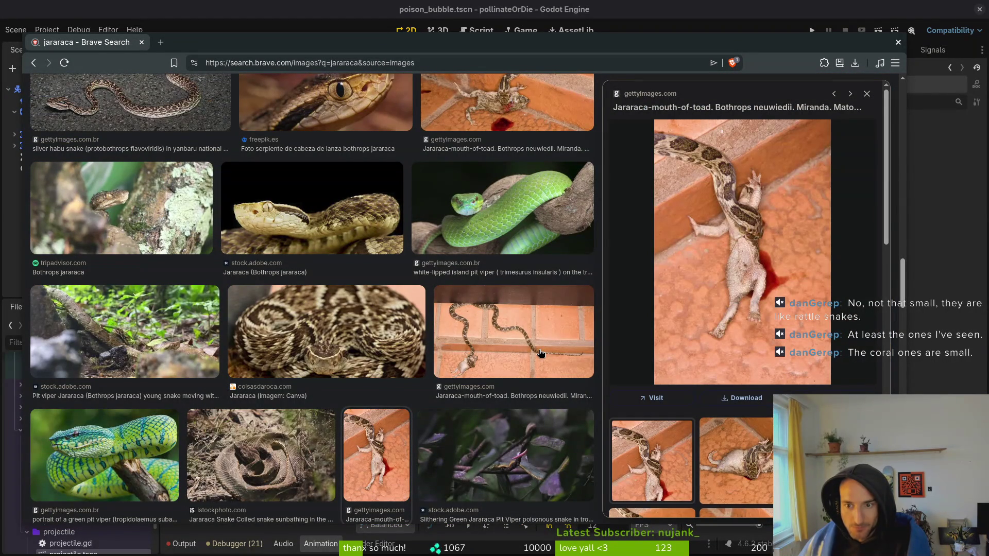
{"action": "left_click", "coordinate": [490, 348]}
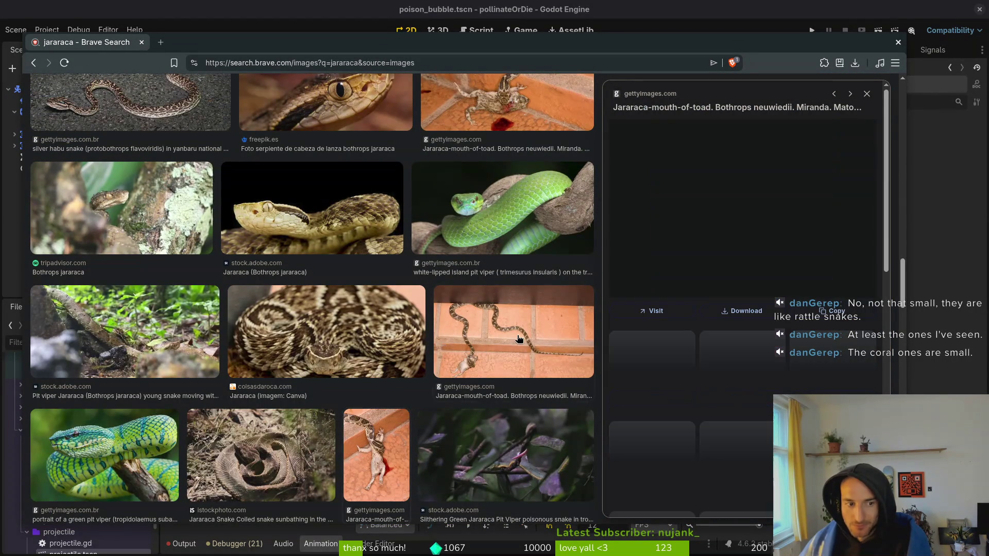
{"action": "scroll", "coordinate": [455, 304], "scroll_direction": "down", "scroll_amount": 5}
{"action": "scroll", "coordinate": [454, 304], "scroll_direction": "up", "scroll_amount": 10}
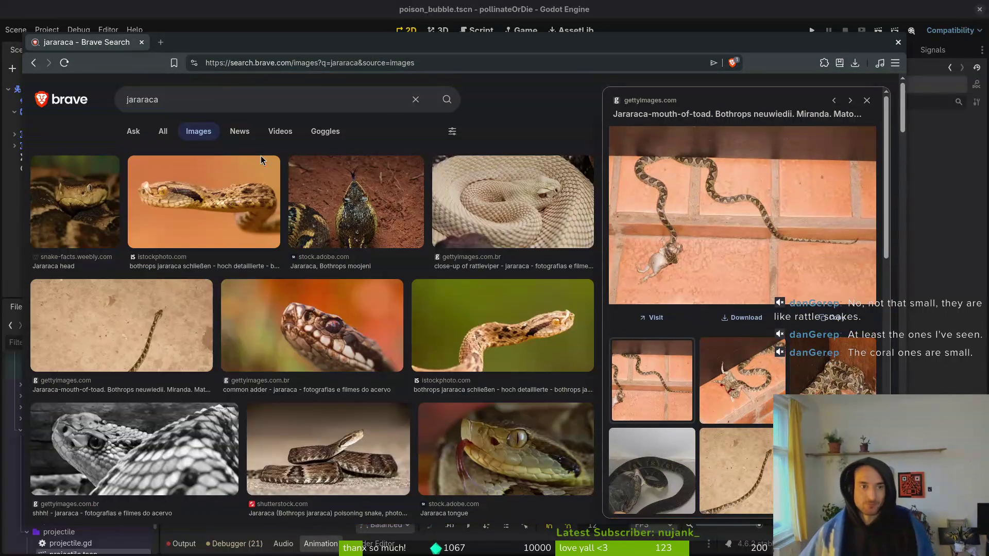
{"action": "left_click", "coordinate": [189, 100]}
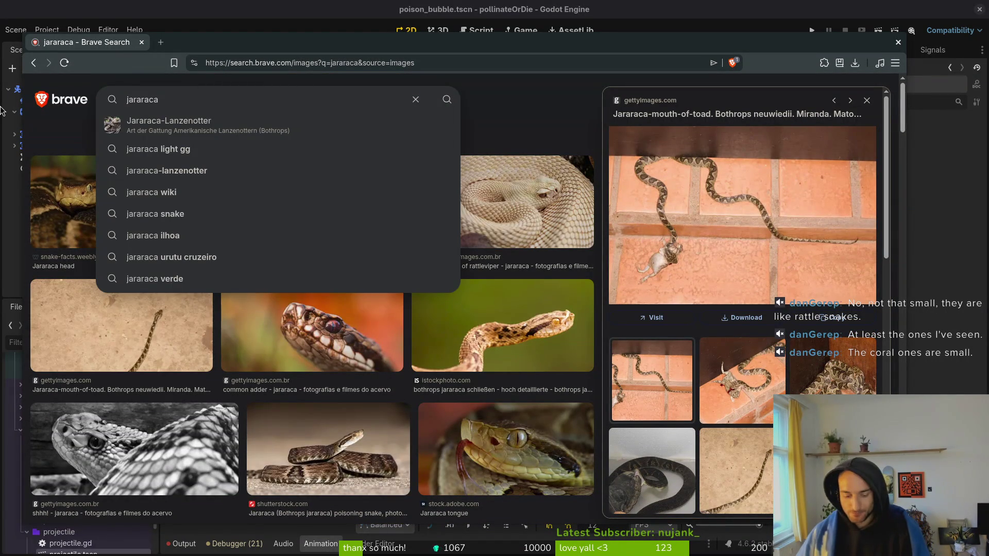
Replace the query with 'cobra' and show its image results
{"action": "double_click", "coordinate": [167, 101]}
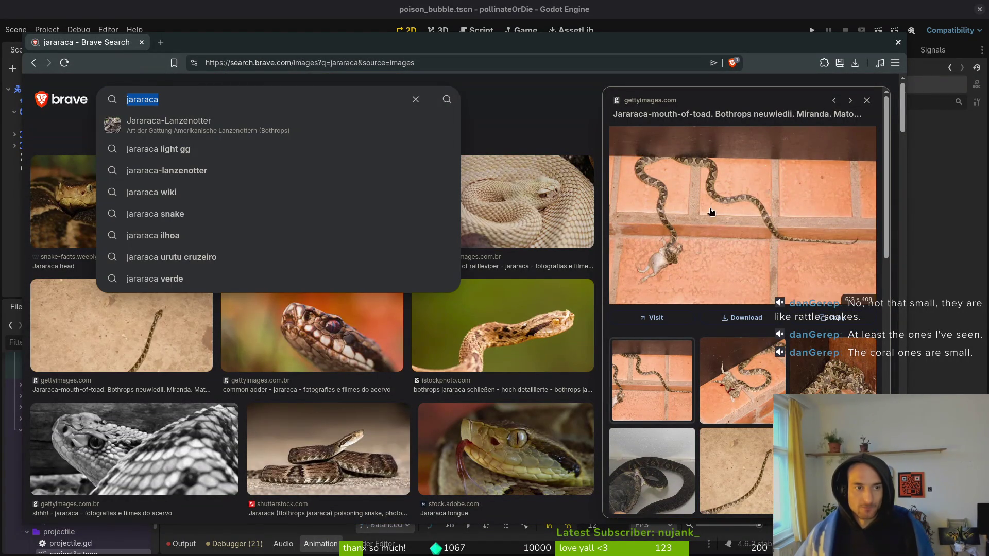
{"action": "type", "text": "cobra"}
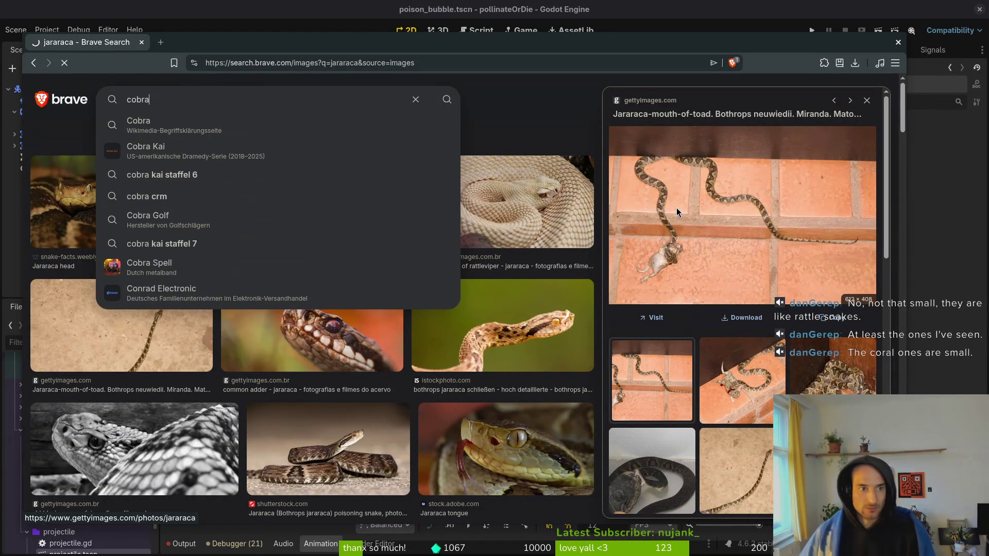
{"action": "key", "text": "Return"}
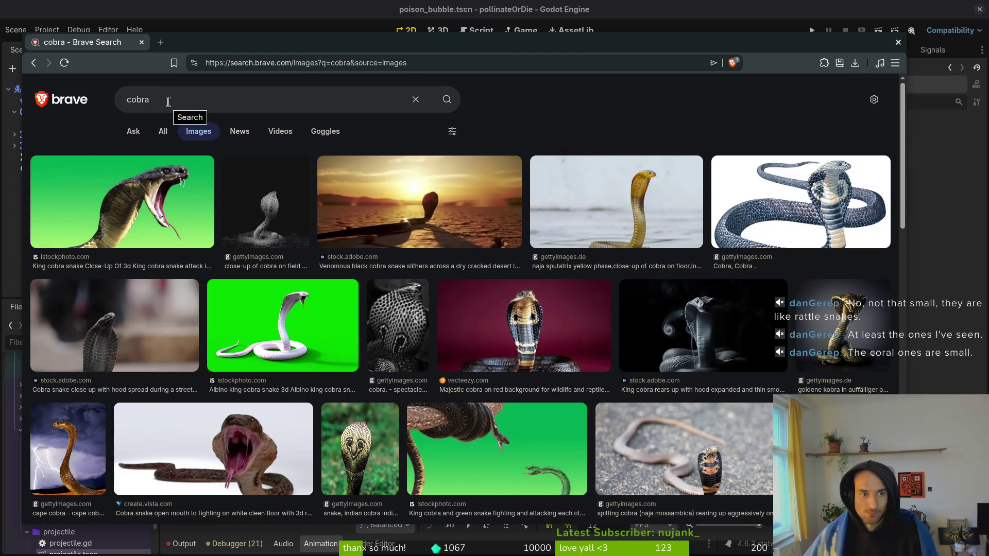
Replace the cobra query with 'python snake'
{"action": "left_click", "coordinate": [175, 101]}
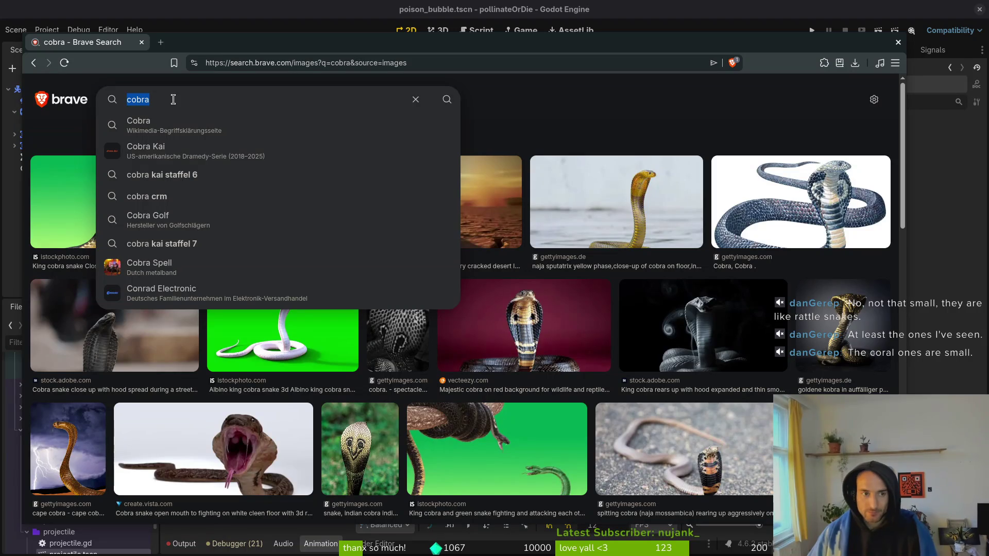
{"action": "key", "text": "ctrl+a"}
{"action": "type", "text": "python"}
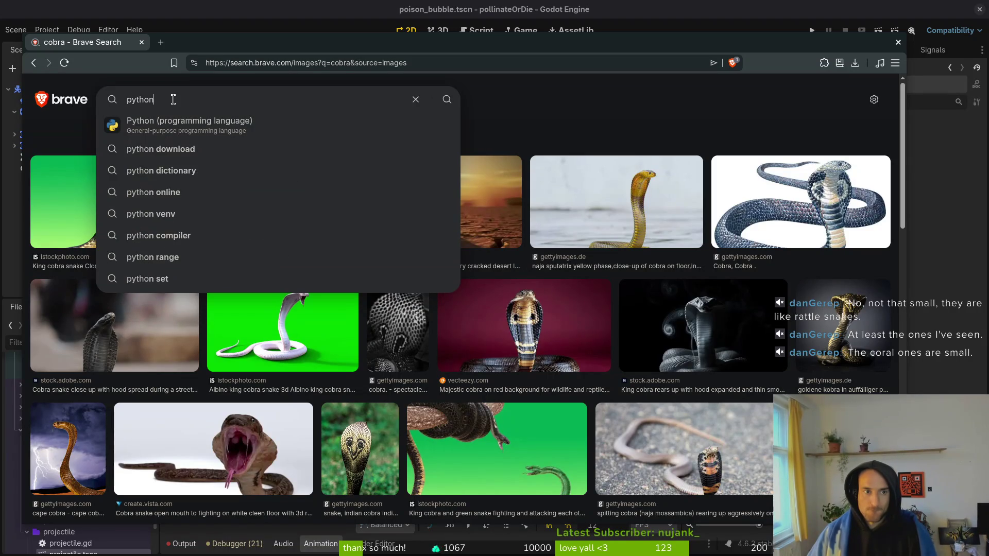
{"action": "type", "text": " snake"}
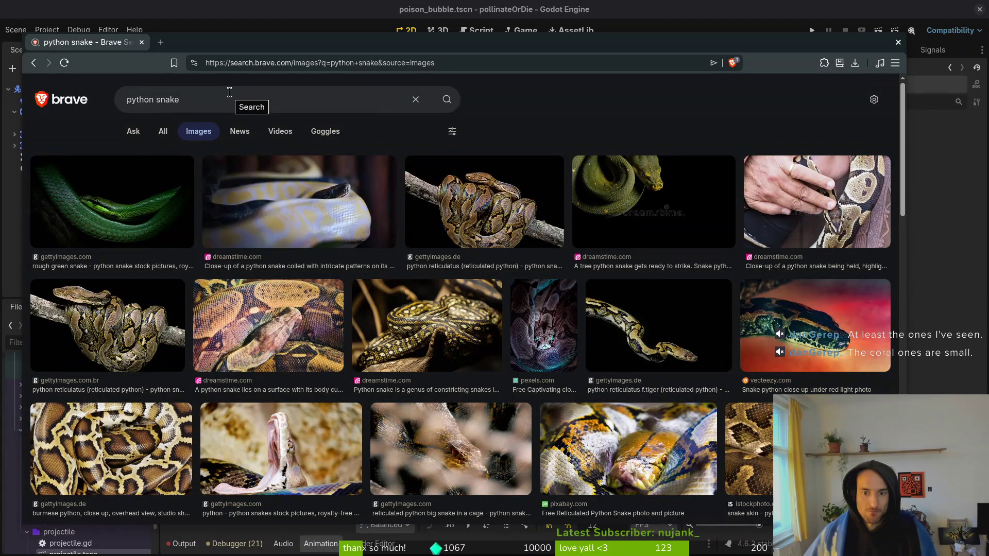
Search 'anaconda snake' images, then flip back and forth to the python snake results
{"action": "triple_click", "coordinate": [236, 96]}
{"action": "type", "text": "an"}
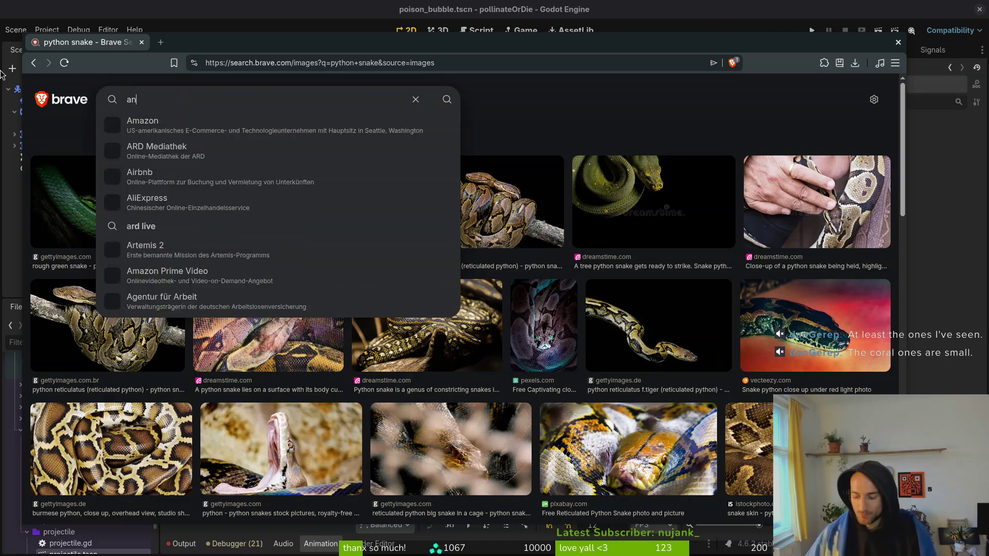
{"action": "type", "text": "aconda snake"}
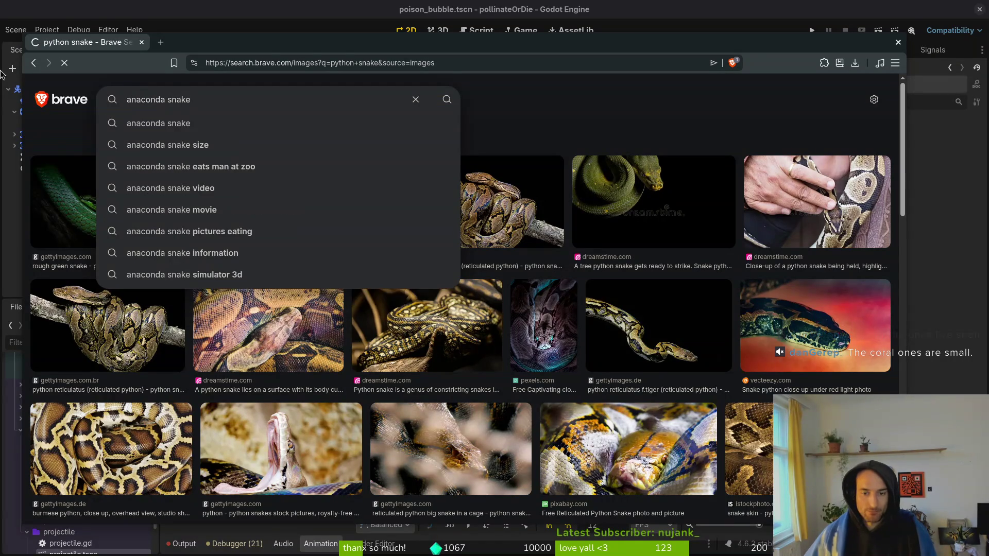
{"action": "key", "text": "Return"}
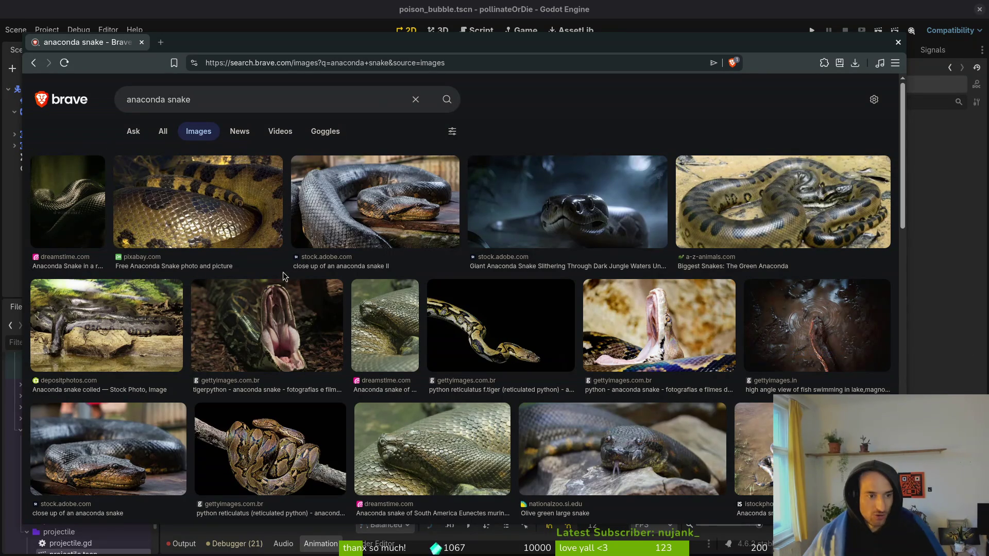
{"action": "key", "text": "alt+Left"}
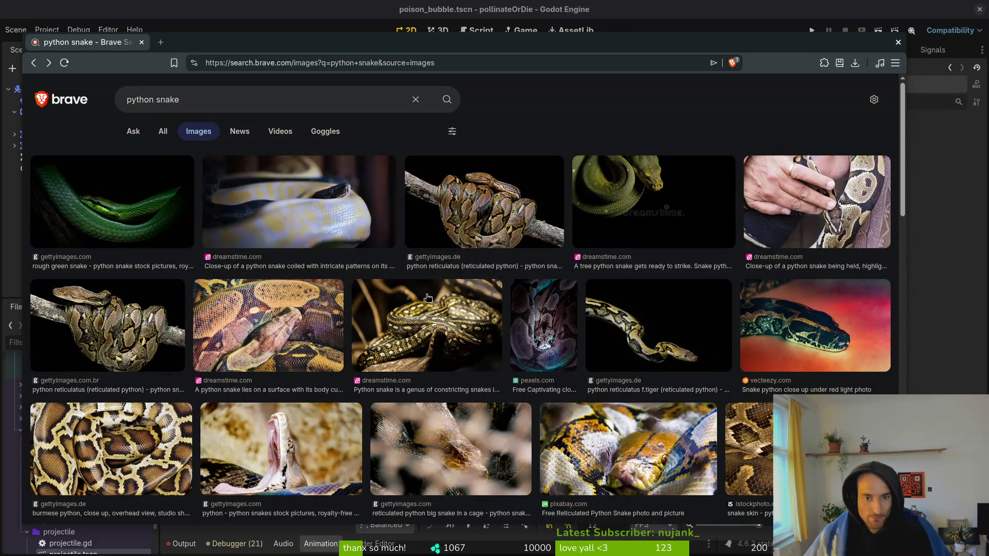
{"action": "key", "text": "alt+Right"}
{"action": "key", "text": "alt+Left"}
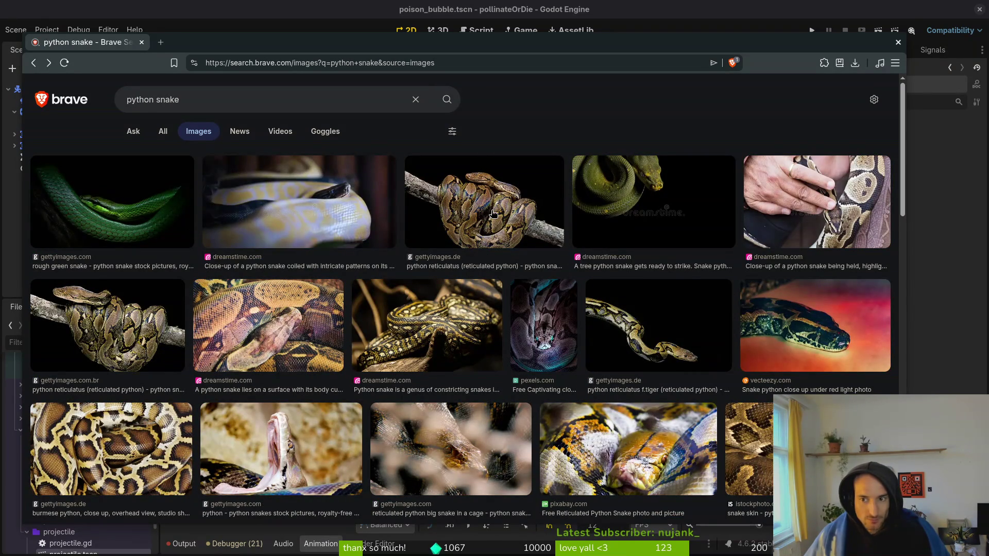
{"action": "key", "text": "alt+Right"}
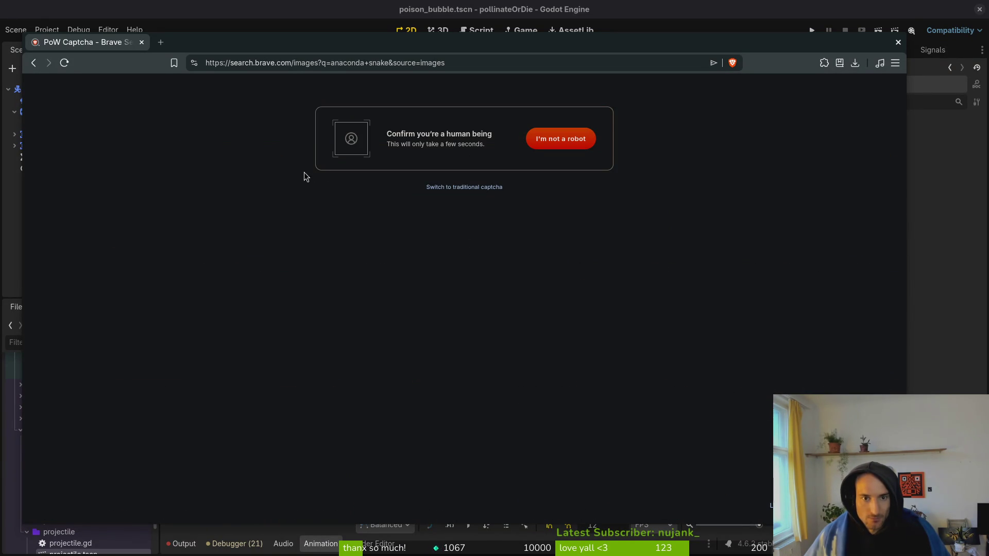
{"action": "key", "text": "alt+Left"}
Pass the robot check, scroll through the python snake images, and close Brave
{"action": "left_click", "coordinate": [569, 153]}
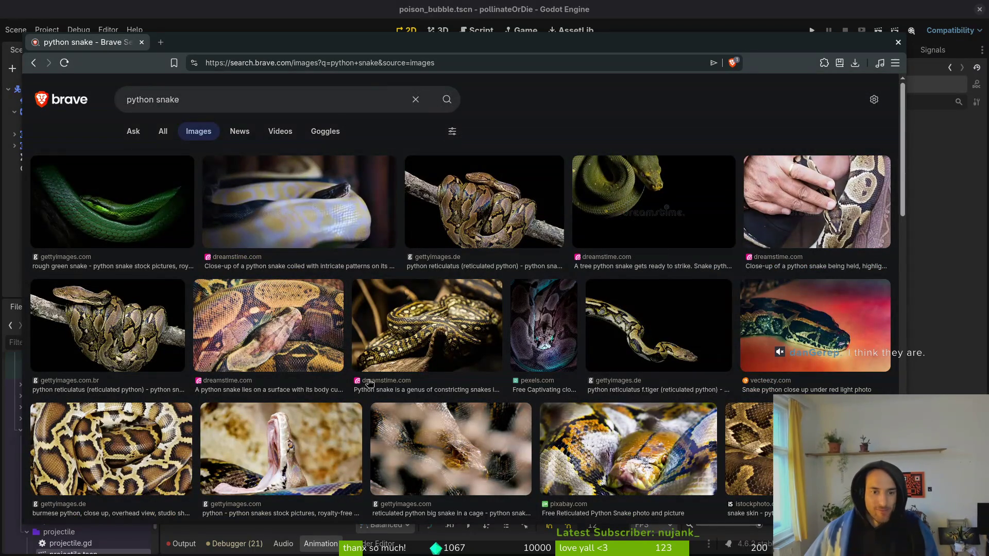
{"action": "scroll", "coordinate": [266, 391], "scroll_direction": "down", "scroll_amount": 3}
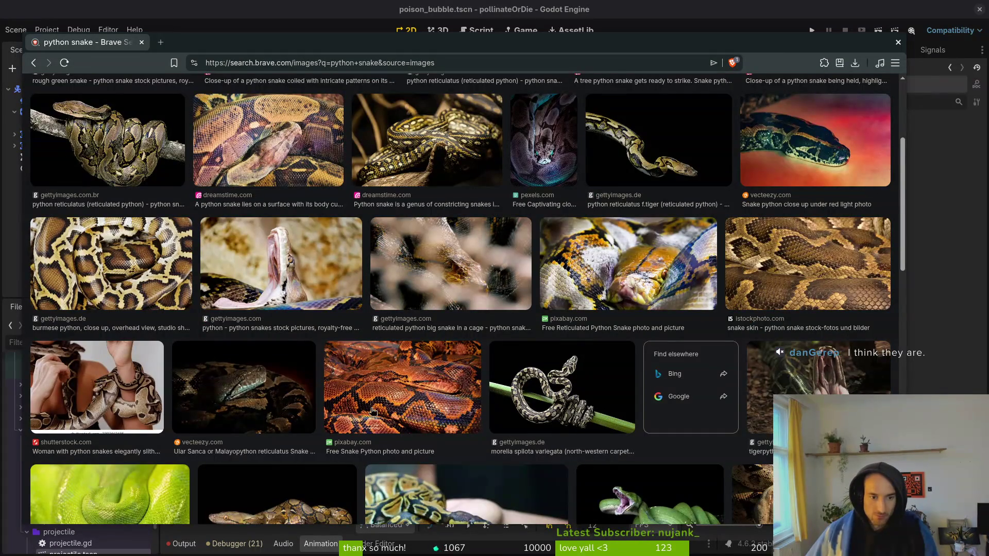
{"action": "scroll", "coordinate": [497, 387], "scroll_direction": "down", "scroll_amount": 2}
{"action": "scroll", "coordinate": [525, 412], "scroll_direction": "down", "scroll_amount": 2}
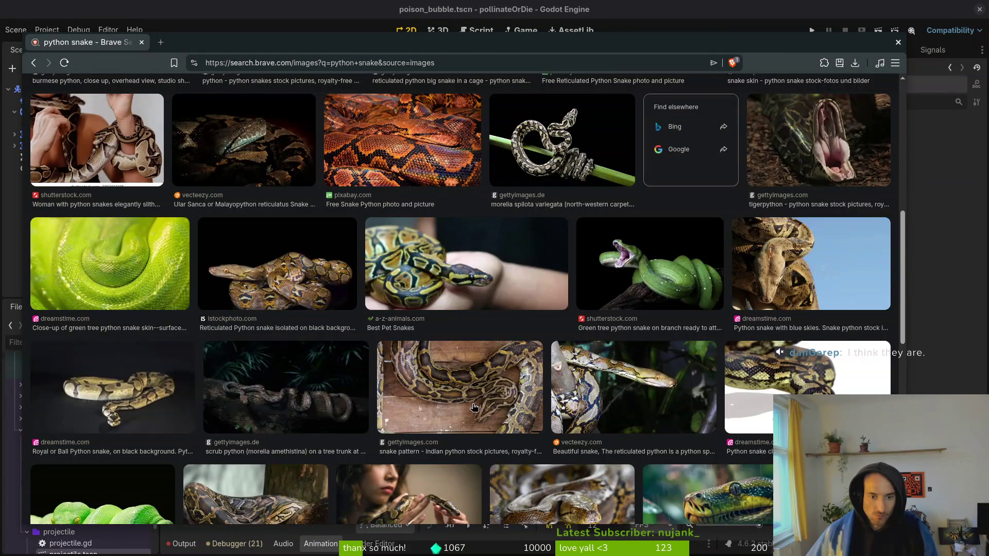
{"action": "scroll", "coordinate": [433, 407], "scroll_direction": "down", "scroll_amount": 2}
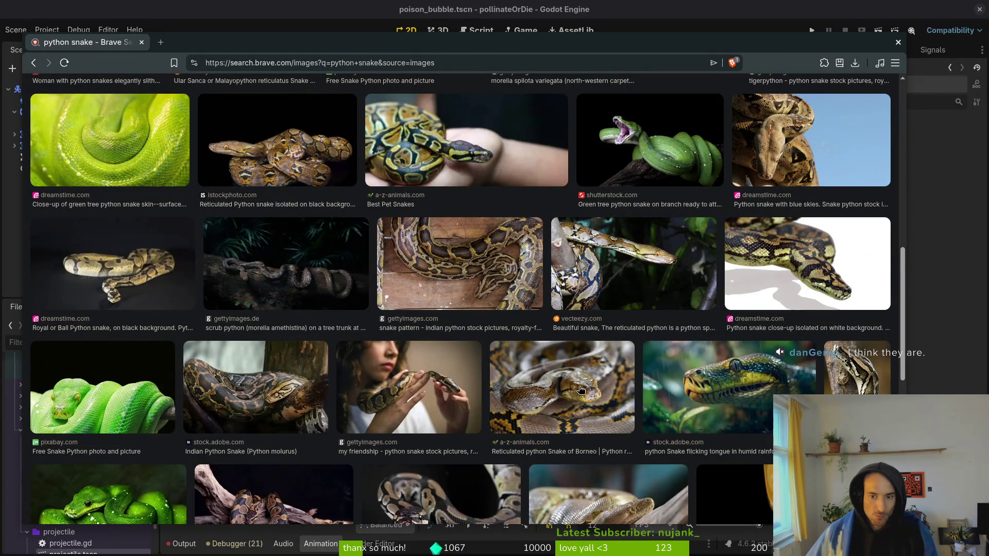
{"action": "scroll", "coordinate": [574, 390], "scroll_direction": "down", "scroll_amount": 3}
{"action": "scroll", "coordinate": [453, 356], "scroll_direction": "down", "scroll_amount": 2}
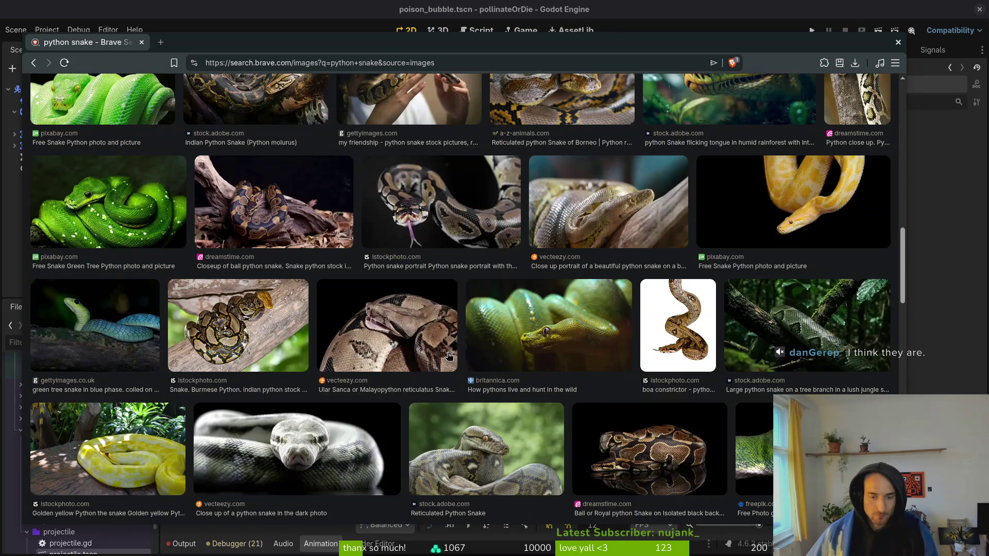
{"action": "scroll", "coordinate": [392, 355], "scroll_direction": "down", "scroll_amount": 5}
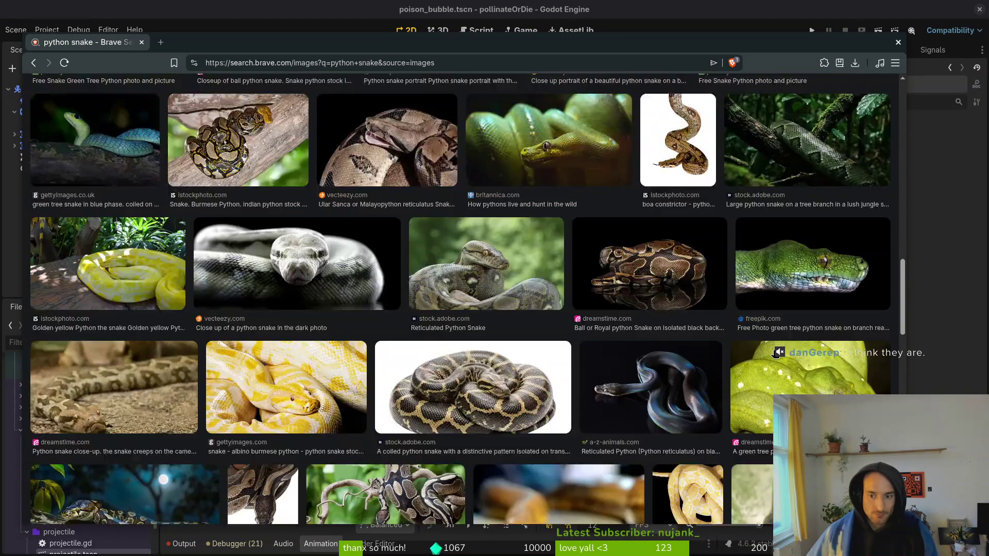
{"action": "scroll", "coordinate": [378, 337], "scroll_direction": "down", "scroll_amount": 3}
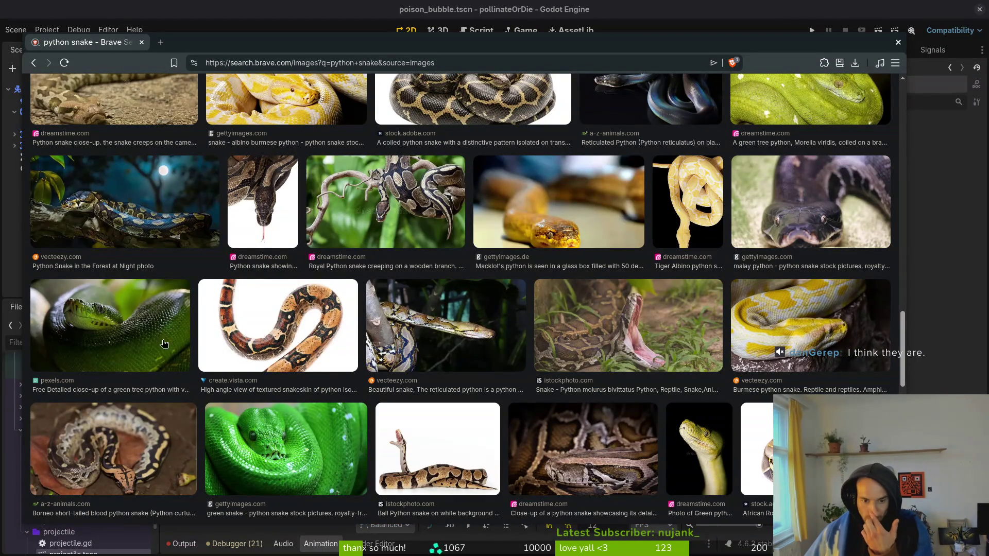
{"action": "scroll", "coordinate": [414, 353], "scroll_direction": "up", "scroll_amount": 4}
{"action": "scroll", "coordinate": [414, 354], "scroll_direction": "up", "scroll_amount": 10}
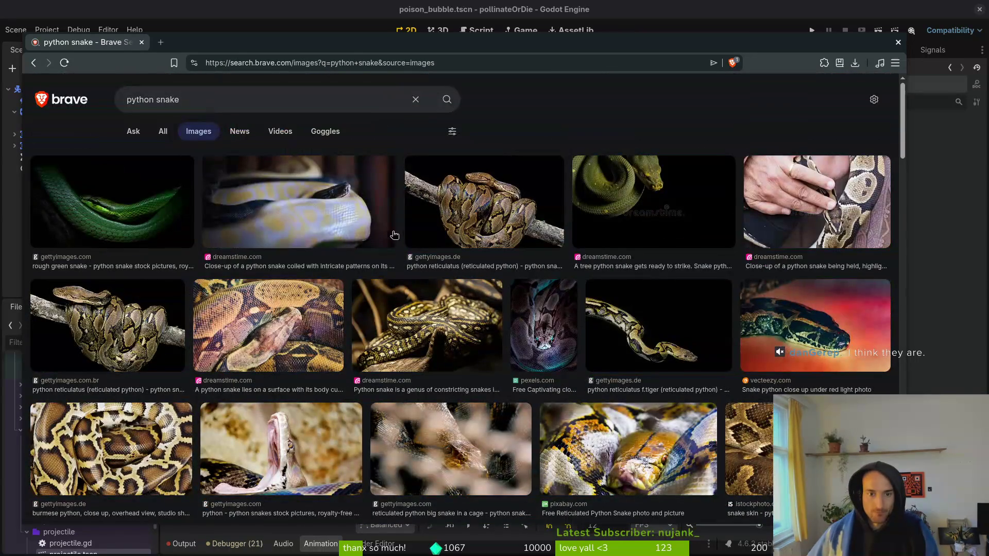
{"action": "left_click", "coordinate": [141, 42]}
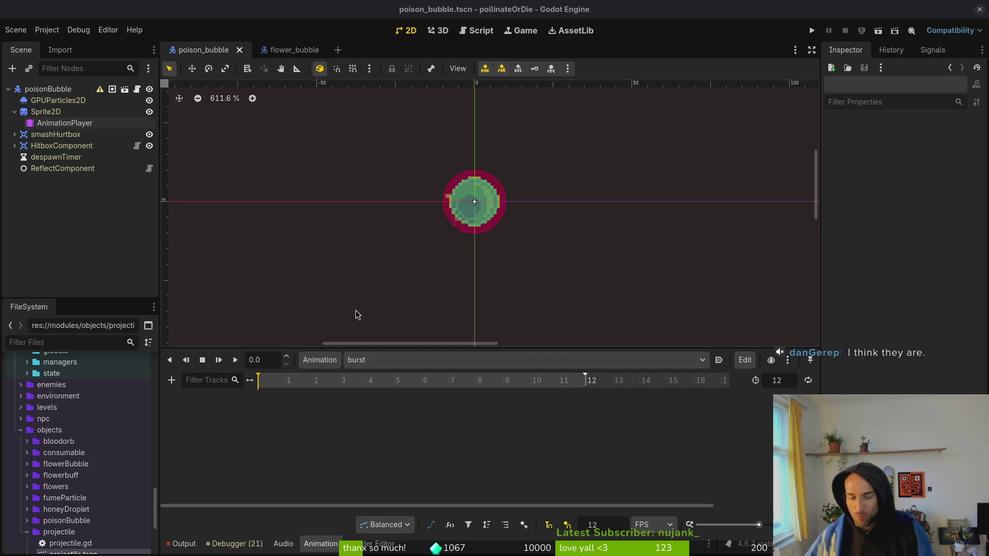
After comparing with flower_bubble, change the poison bubble's burst animation length from 12 to 5
{"action": "left_click", "coordinate": [14, 113]}
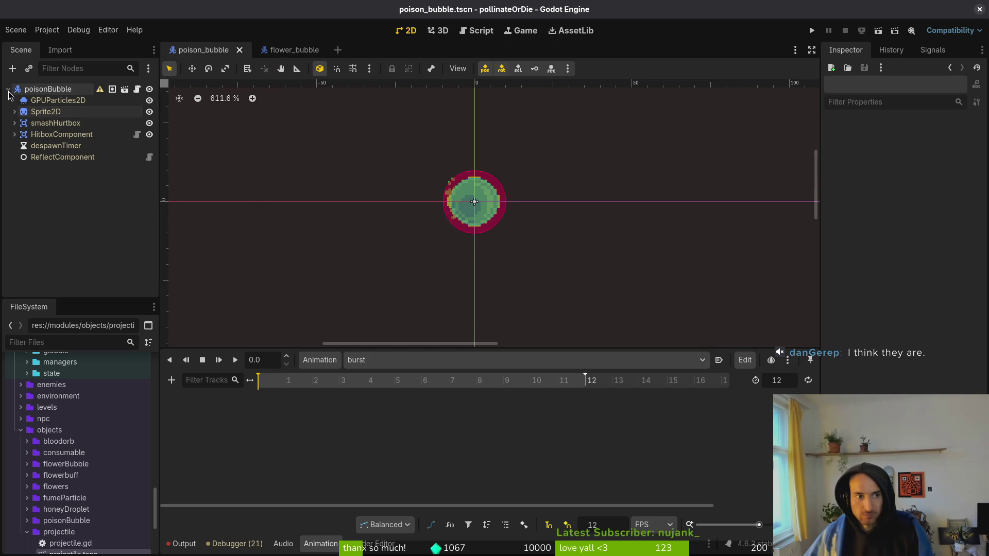
{"action": "left_click", "coordinate": [8, 89]}
{"action": "left_click", "coordinate": [278, 51]}
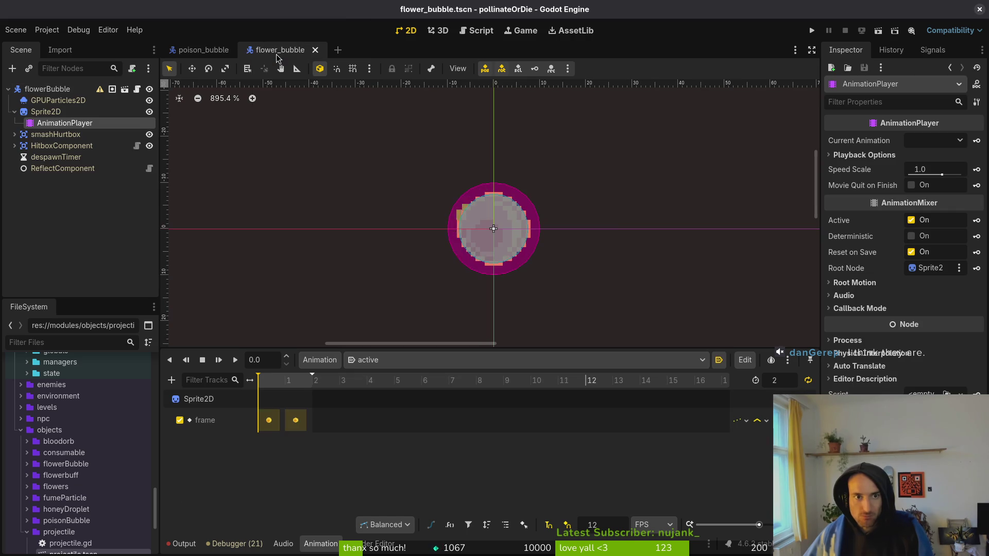
{"action": "left_click", "coordinate": [220, 51]}
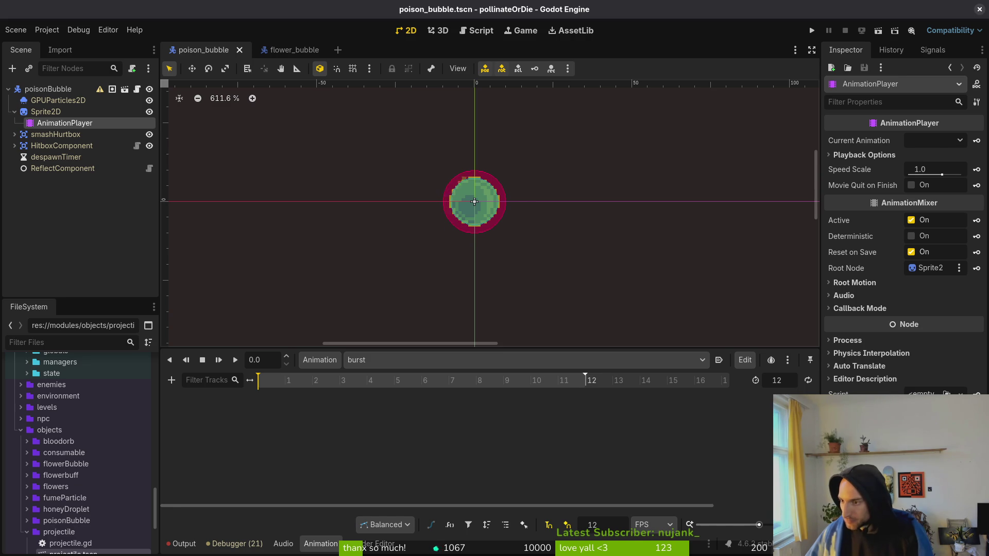
{"action": "scroll", "coordinate": [448, 206], "scroll_direction": "up", "scroll_amount": 4}
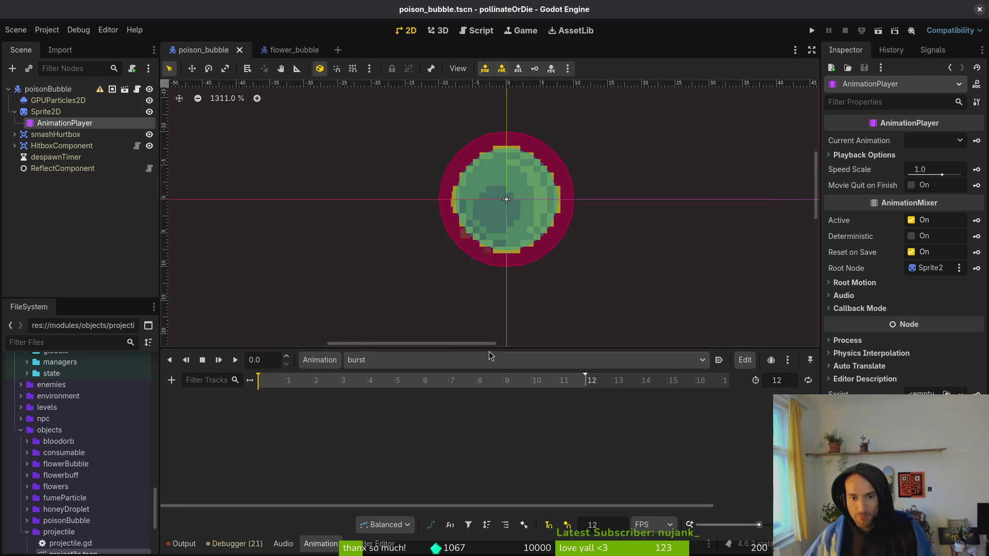
{"action": "left_click", "coordinate": [783, 385]}
{"action": "type", "text": "5"}
{"action": "key", "text": "Return"}
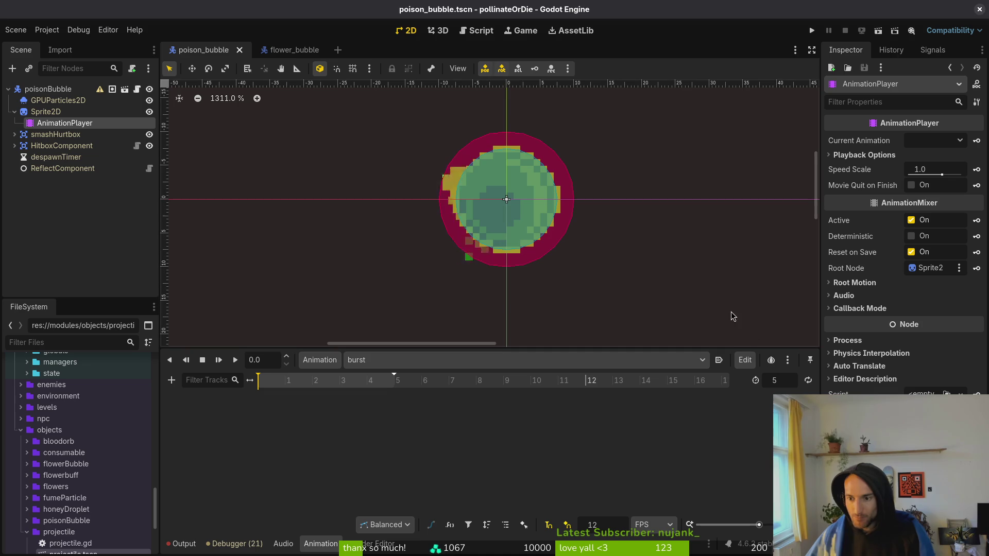
In the active animation, key the Sprite2D Frame at frames 0 and 2, and save
{"action": "left_click", "coordinate": [54, 112]}
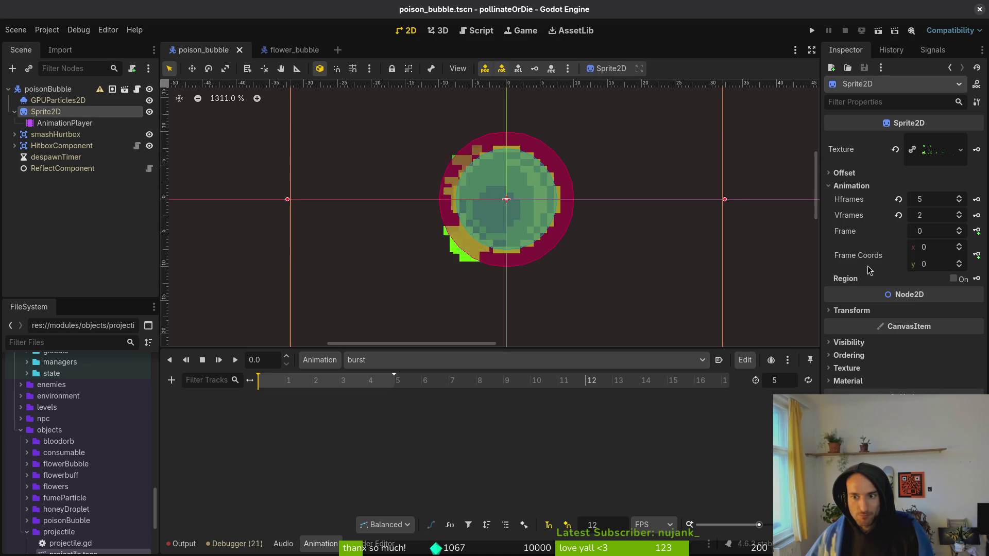
{"action": "left_click", "coordinate": [84, 128]}
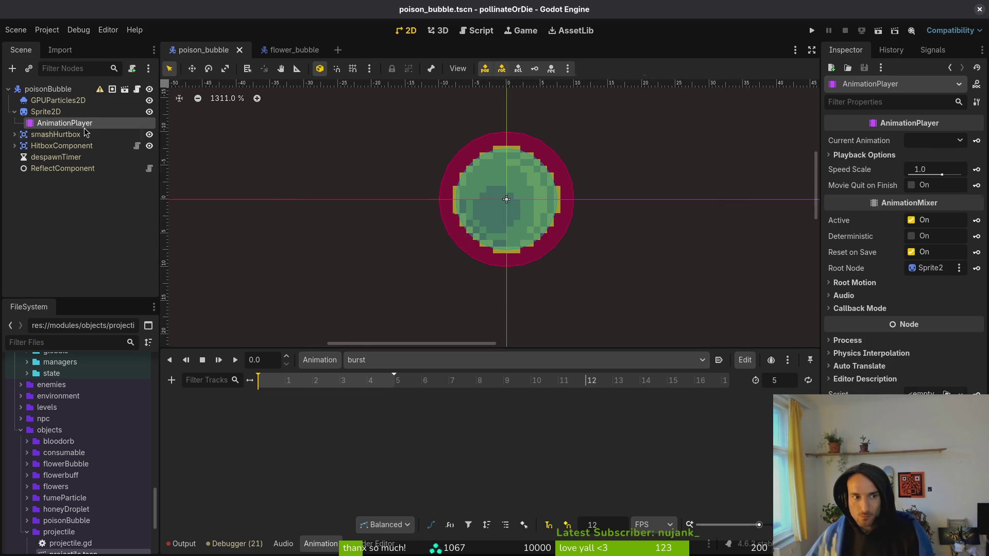
{"action": "left_click", "coordinate": [368, 360]}
{"action": "left_click", "coordinate": [368, 379]}
{"action": "left_click", "coordinate": [46, 112]}
{"action": "key", "text": "ctrl+s"}
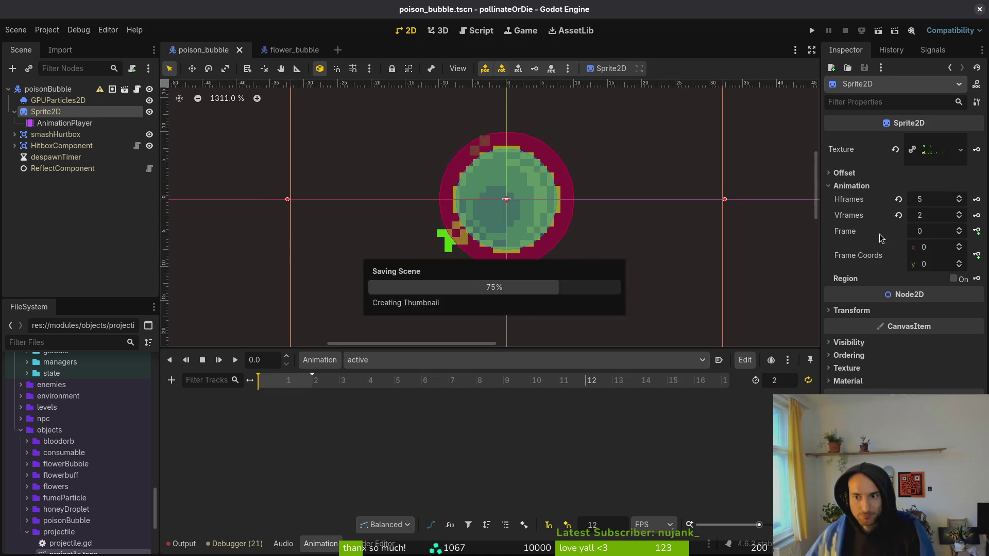
{"action": "left_click", "coordinate": [977, 231]}
{"action": "left_click", "coordinate": [532, 307]}
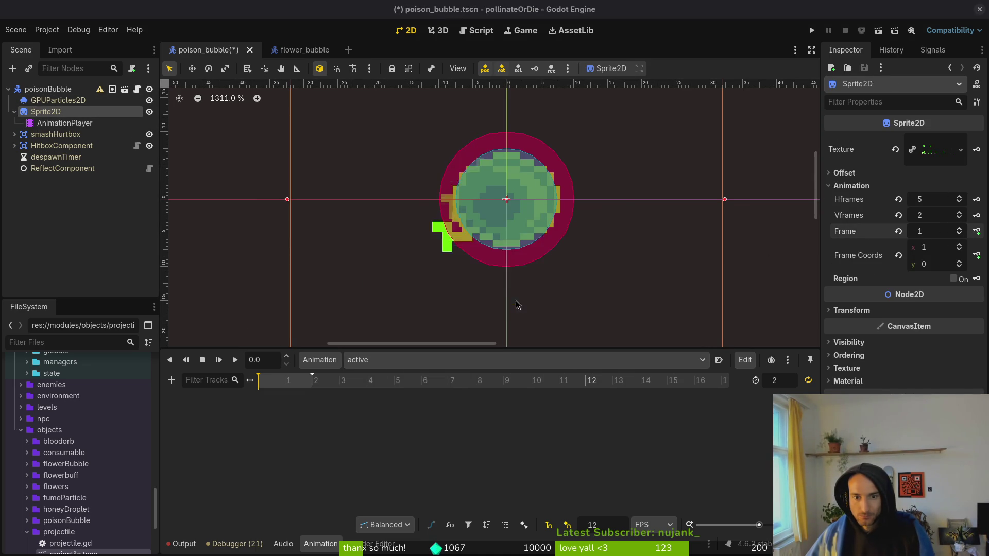
{"action": "left_click", "coordinate": [302, 387]}
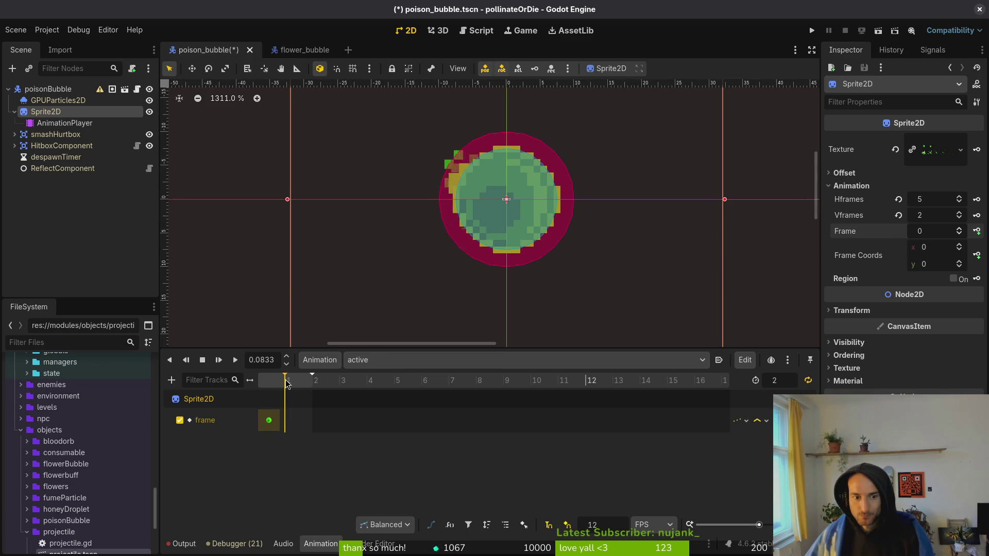
{"action": "left_click", "coordinate": [959, 228]}
{"action": "left_click", "coordinate": [959, 228]}
{"action": "left_click", "coordinate": [977, 231]}
{"action": "key", "text": "ctrl+s"}
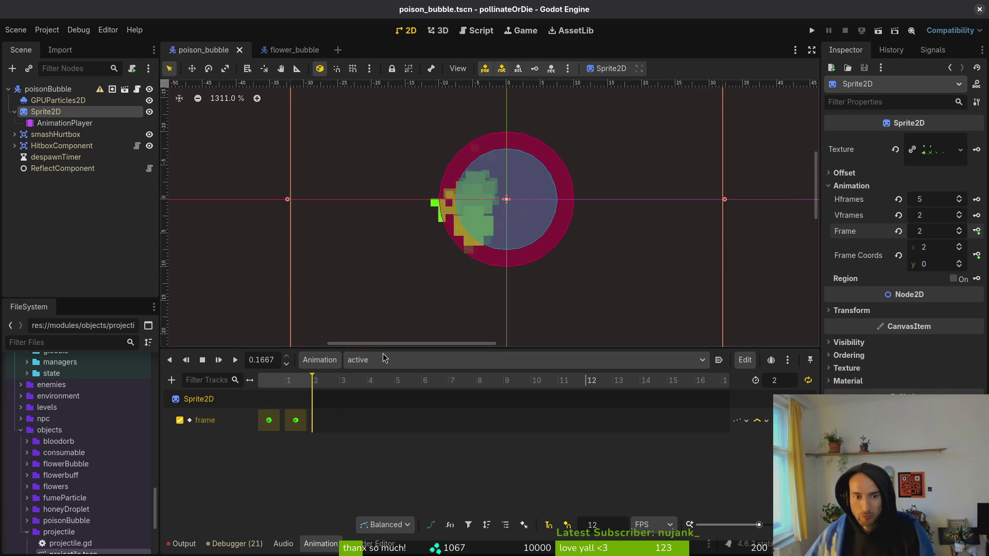
In the burst animation, create a Sprite2D Frame track keyed at frame 6
{"action": "left_click", "coordinate": [382, 360]}
{"action": "left_click", "coordinate": [391, 403]}
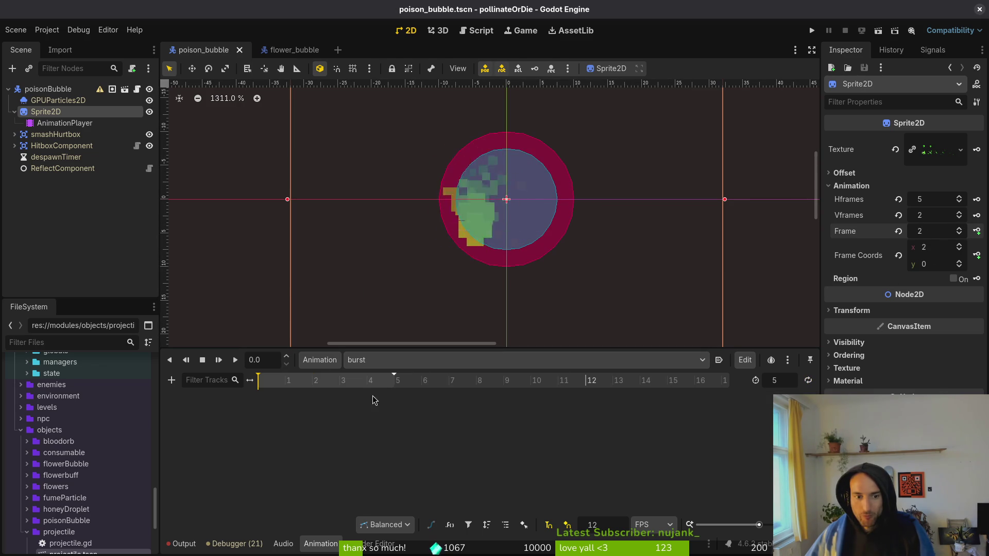
{"action": "left_click", "coordinate": [898, 231]}
{"action": "left_click", "coordinate": [959, 262]}
{"action": "left_click", "coordinate": [959, 228]}
{"action": "left_click", "coordinate": [977, 231]}
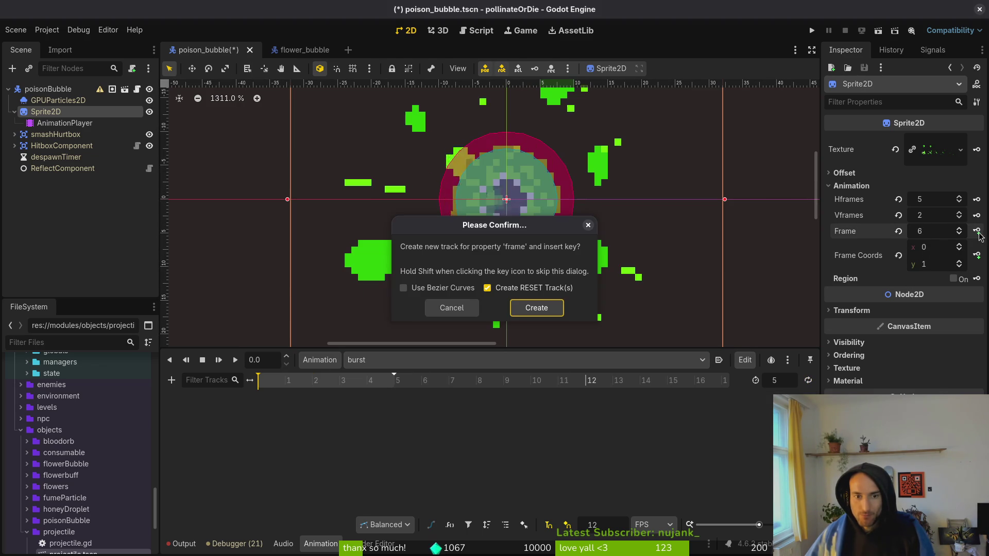
{"action": "left_click", "coordinate": [532, 307]}
Key burst frames 7 through 9, save, and switch back to the active animation
{"action": "left_click", "coordinate": [976, 230]}
{"action": "left_click", "coordinate": [959, 228]}
{"action": "left_click", "coordinate": [976, 231]}
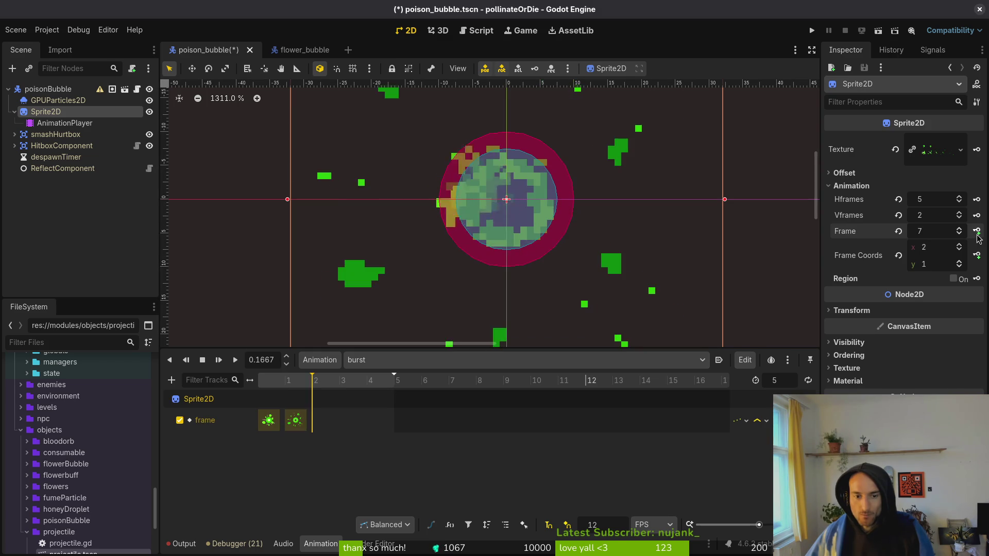
{"action": "left_click", "coordinate": [959, 229]}
{"action": "left_click", "coordinate": [976, 231]}
{"action": "left_click", "coordinate": [959, 228]}
{"action": "left_click", "coordinate": [976, 231]}
{"action": "key", "text": "ctrl+s"}
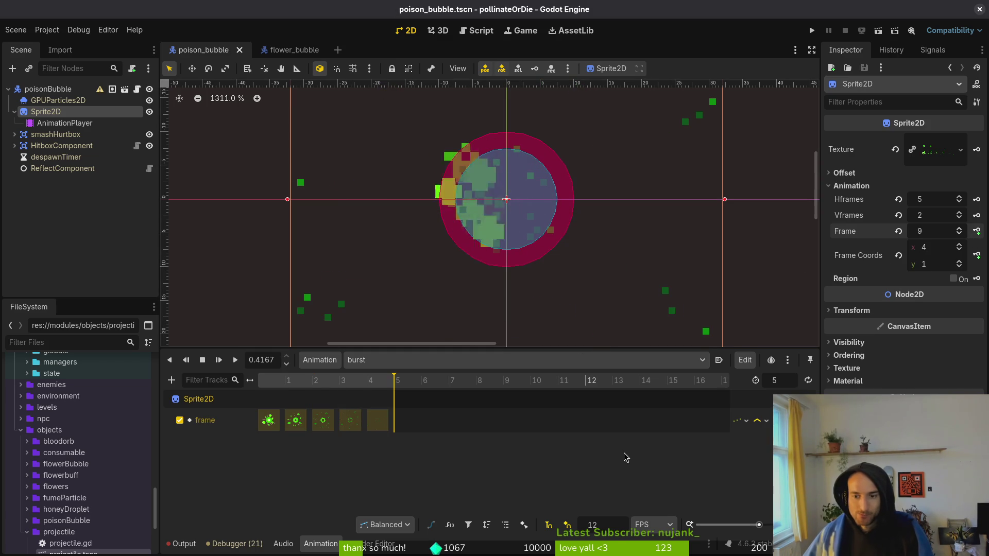
{"action": "left_click", "coordinate": [407, 359]}
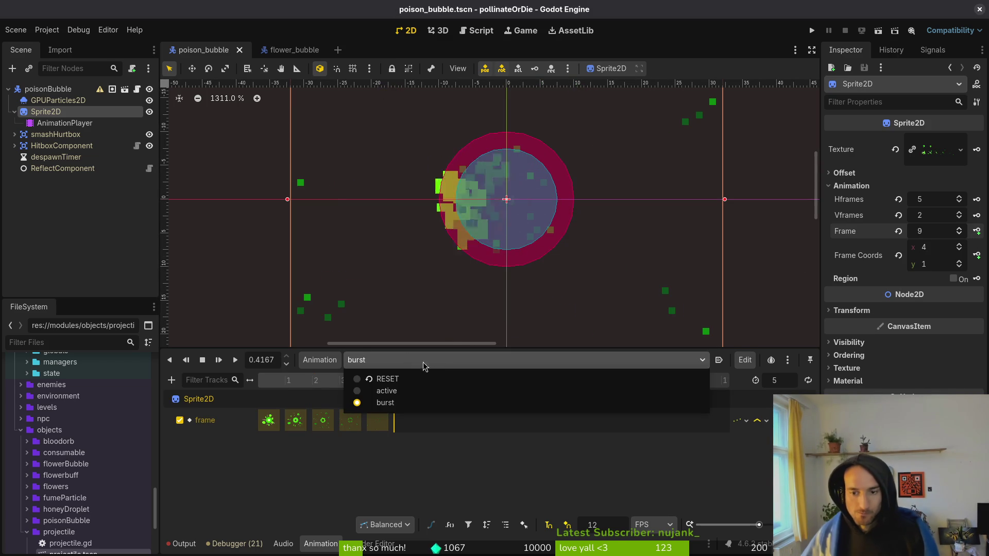
{"action": "left_click", "coordinate": [507, 388]}
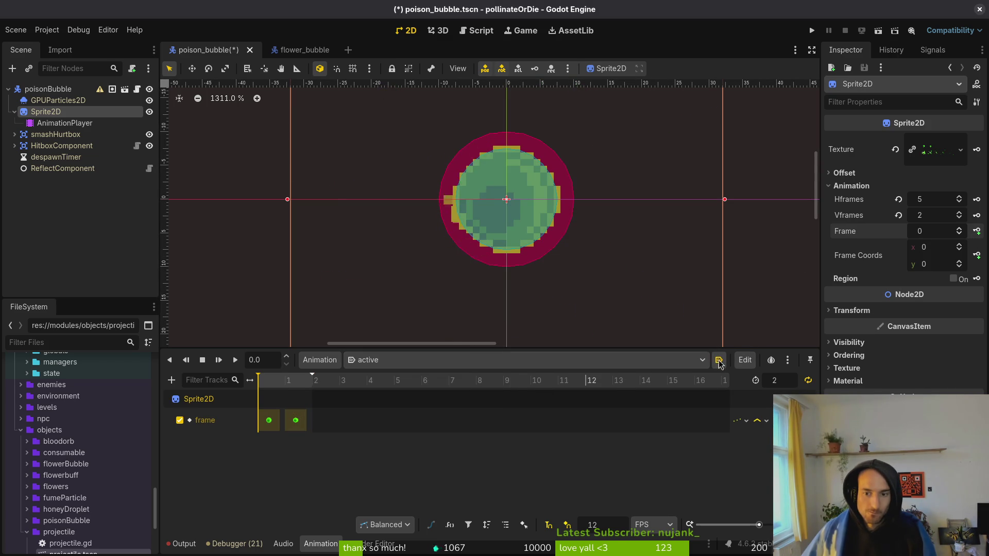
{"action": "key", "text": "ctrl+s"}
Compare the flower_bubble scene with poison_bubble and collapse poison_bubble's Sprite2D branch
{"action": "left_click", "coordinate": [299, 50]}
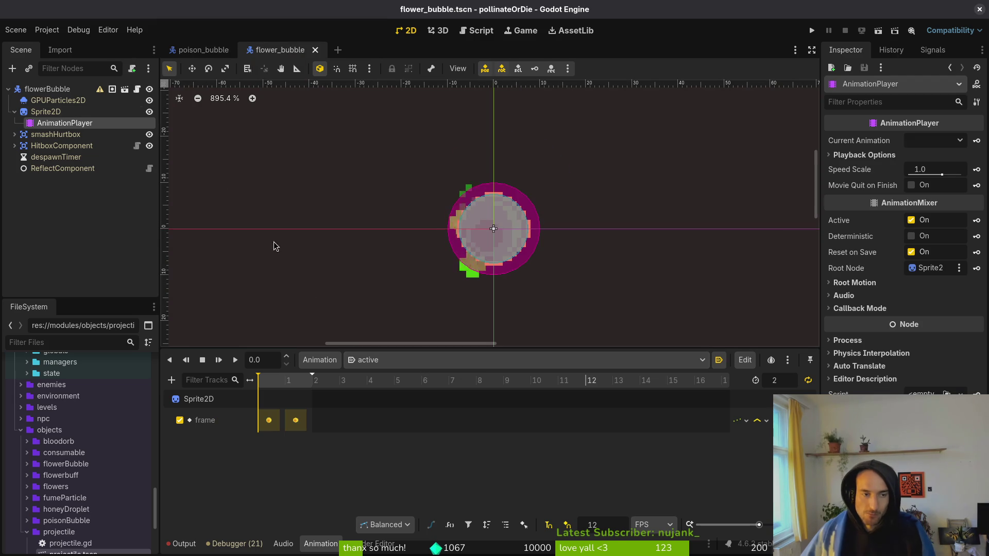
{"action": "left_click", "coordinate": [193, 51]}
{"action": "left_click", "coordinate": [14, 112]}
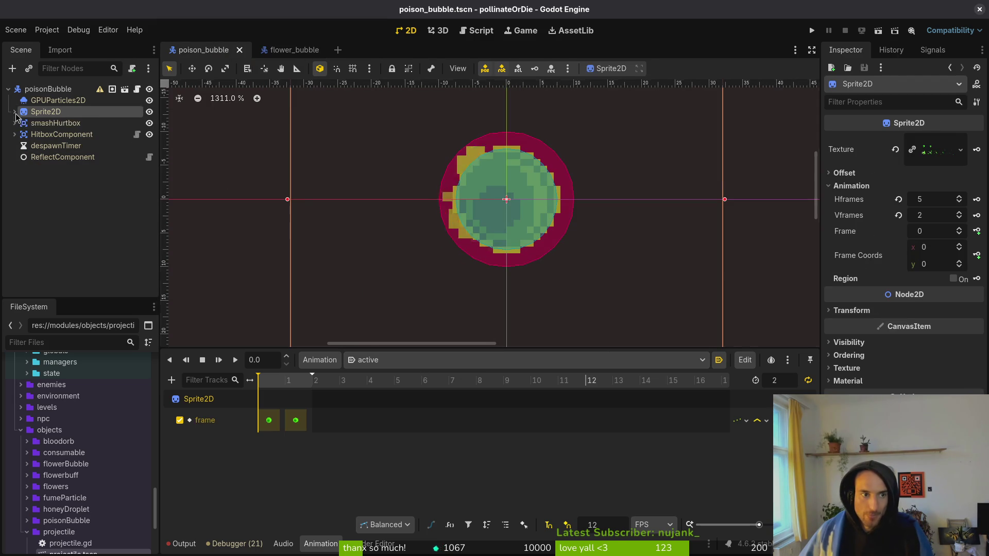
{"action": "left_click", "coordinate": [55, 230]}
{"action": "left_click", "coordinate": [289, 50]}
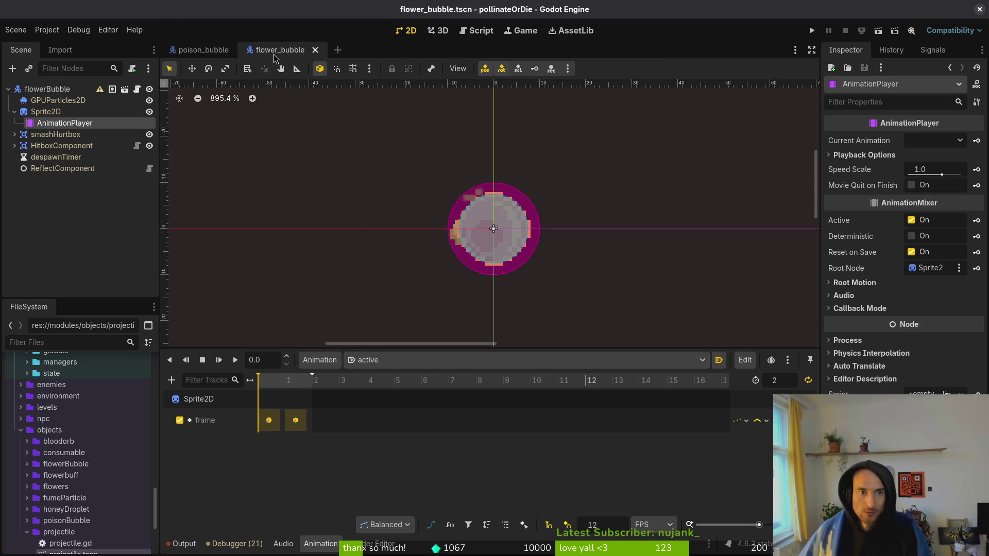
{"action": "left_click", "coordinate": [196, 50]}
Quick-open the spanish_fly scene by searching 'spanish'
{"action": "key", "text": "ctrl+shift+o"}
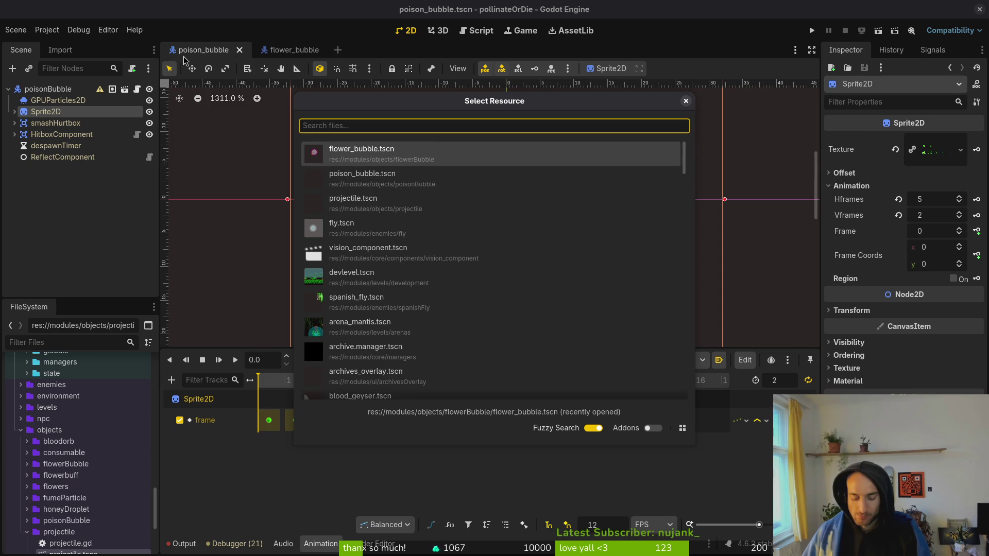
{"action": "type", "text": "spanish"}
{"action": "key", "text": "Return"}
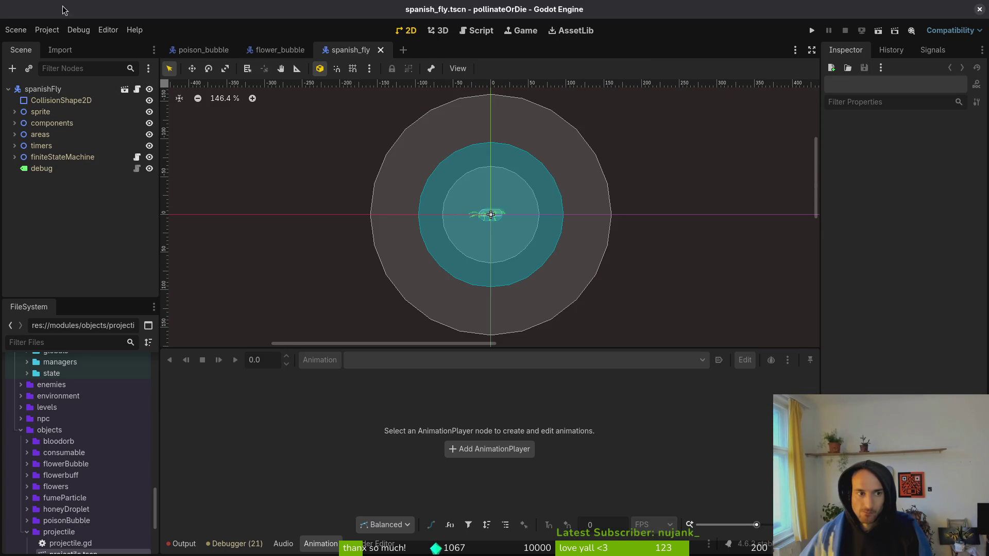
Set the bubble state's Poison Bubble Scene to poison_bubble.tscn
{"action": "left_click", "coordinate": [14, 157]}
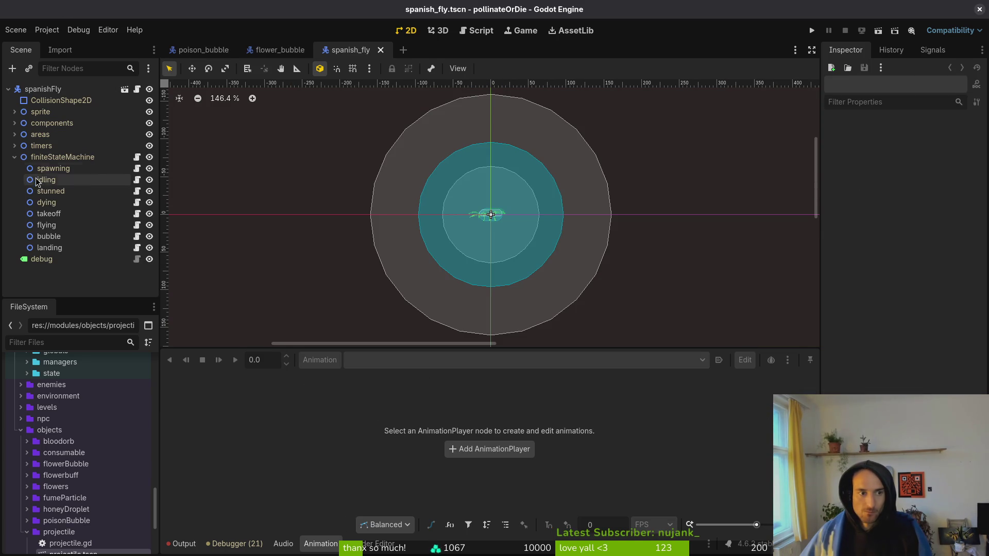
{"action": "left_click", "coordinate": [51, 236]}
{"action": "left_click", "coordinate": [977, 173]}
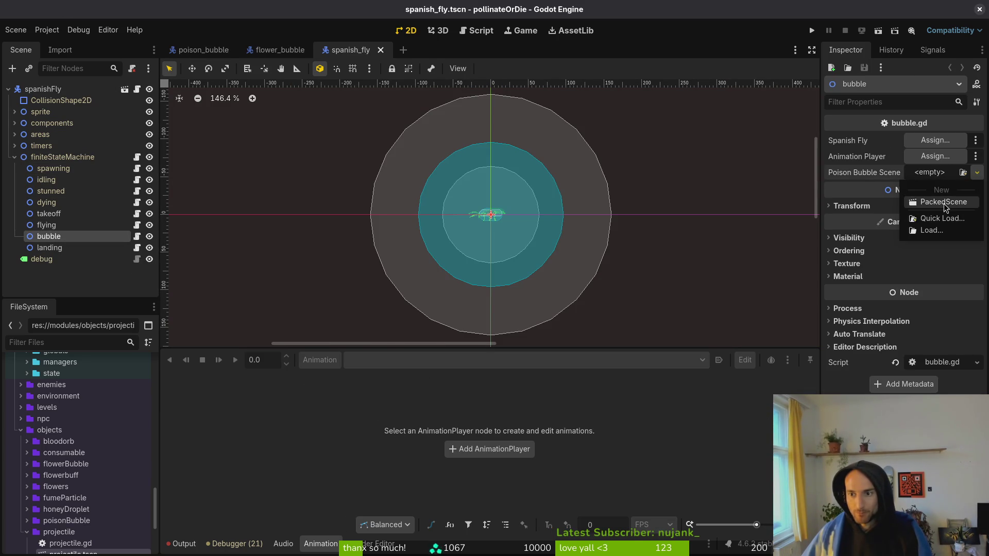
{"action": "left_click", "coordinate": [941, 217]}
{"action": "type", "text": "poisbub"}
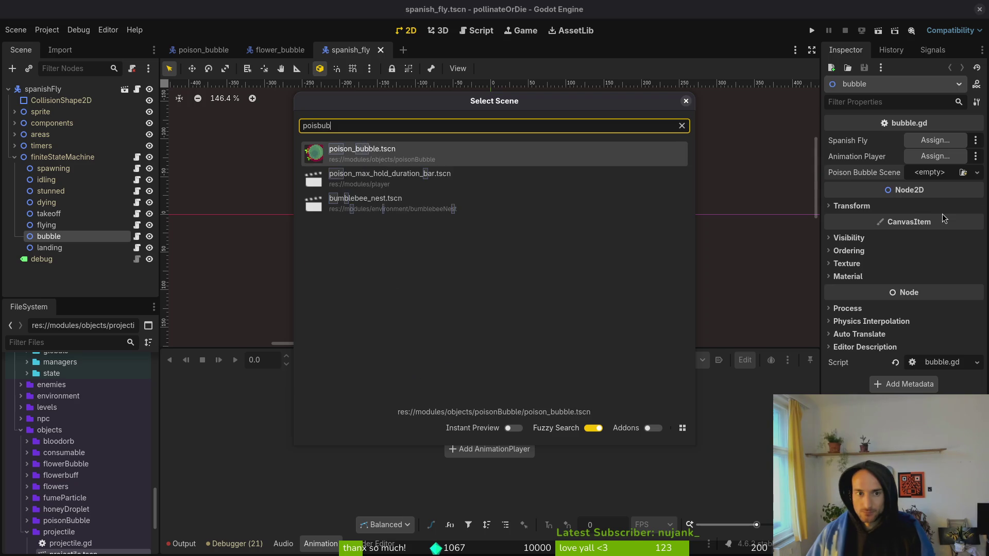
{"action": "key", "text": "Return"}
{"action": "left_click", "coordinate": [935, 140]}
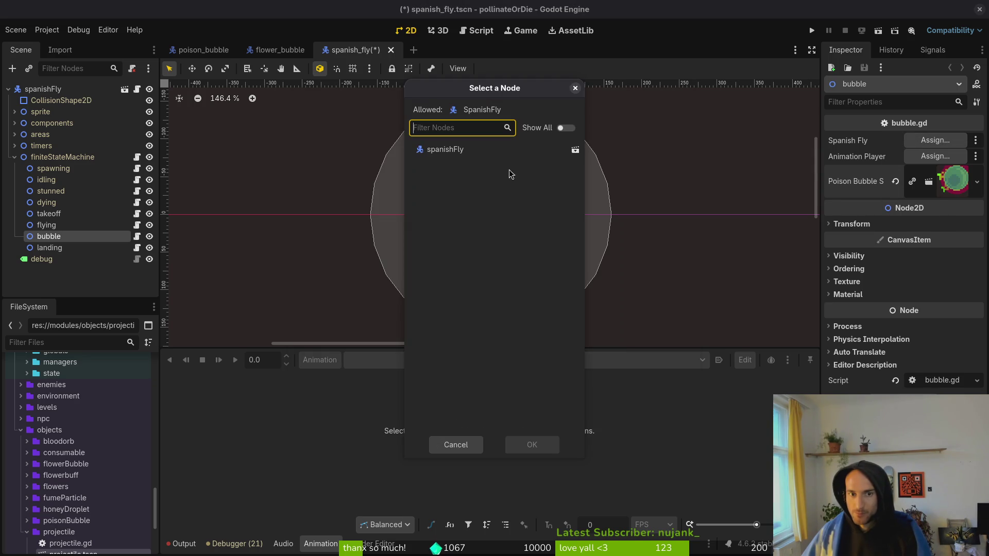
Assign spanishFly and its AnimationPlayer to the bubble state, then save the scene
{"action": "left_click", "coordinate": [470, 154]}
{"action": "left_click", "coordinate": [536, 444]}
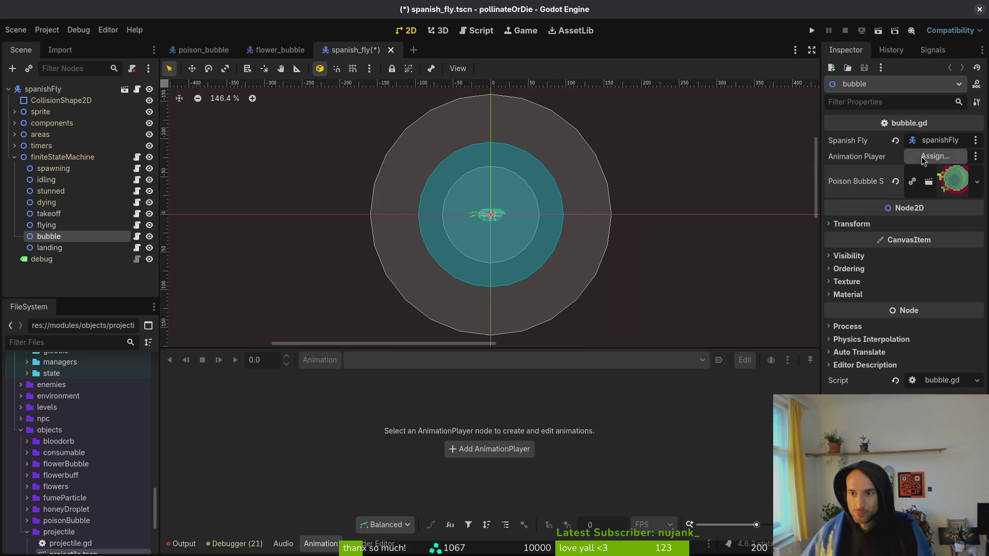
{"action": "left_click", "coordinate": [922, 157]}
{"action": "left_click", "coordinate": [464, 195]}
{"action": "left_click", "coordinate": [541, 444]}
{"action": "key", "text": "ctrl+s"}
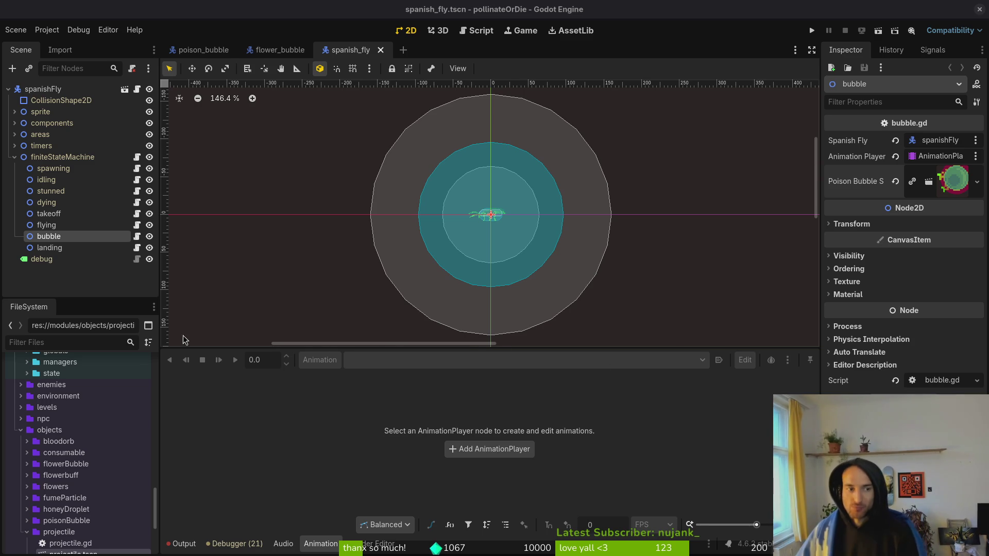
Enlarge the 2D canvas, re-expand the state machine, and return to the code editor
{"action": "left_click", "coordinate": [14, 158]}
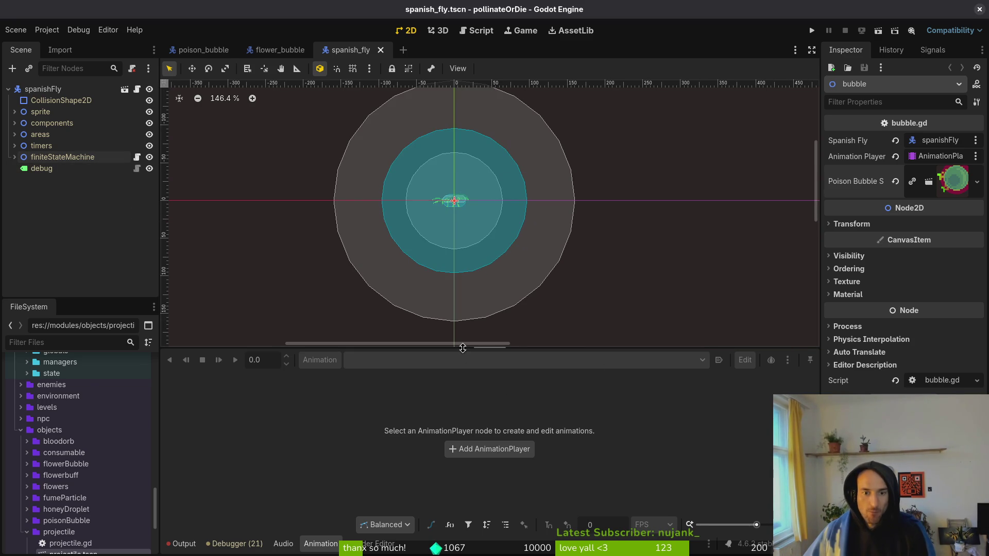
{"action": "left_click_drag", "start_coordinate": [465, 347], "coordinate": [469, 444]}
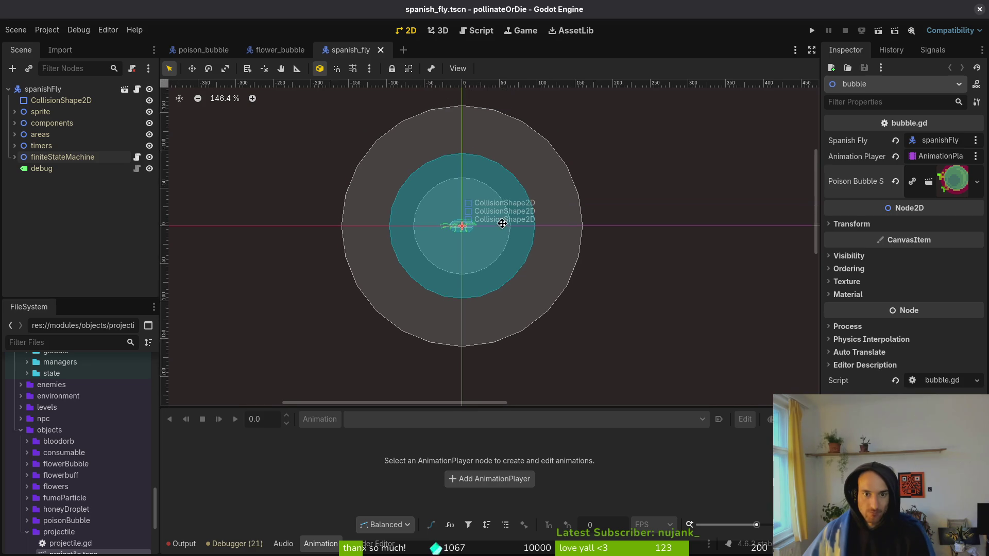
{"action": "scroll", "coordinate": [504, 217], "scroll_direction": "up", "scroll_amount": 2}
{"action": "left_click", "coordinate": [337, 88]}
{"action": "left_click", "coordinate": [15, 157]}
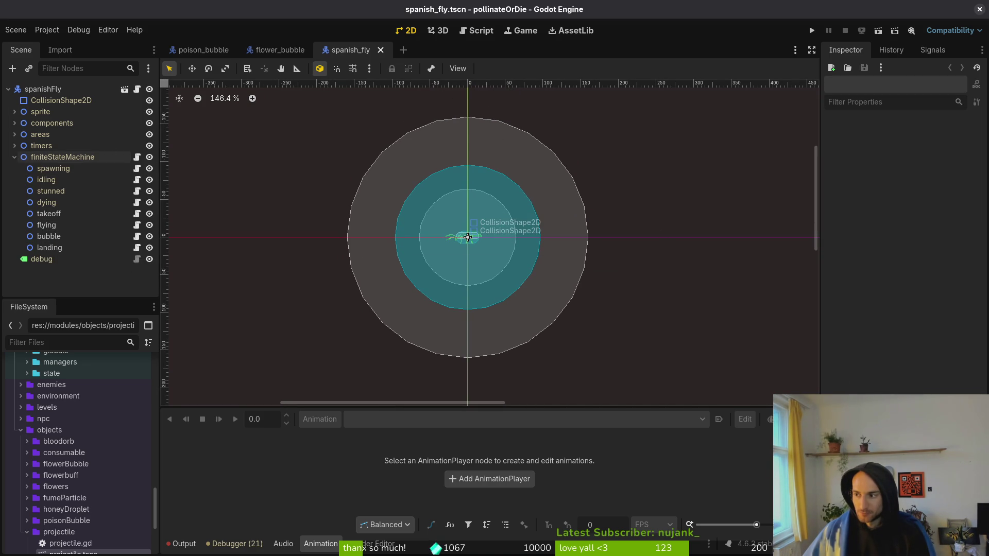
{"action": "key", "text": "alt+Tab"}
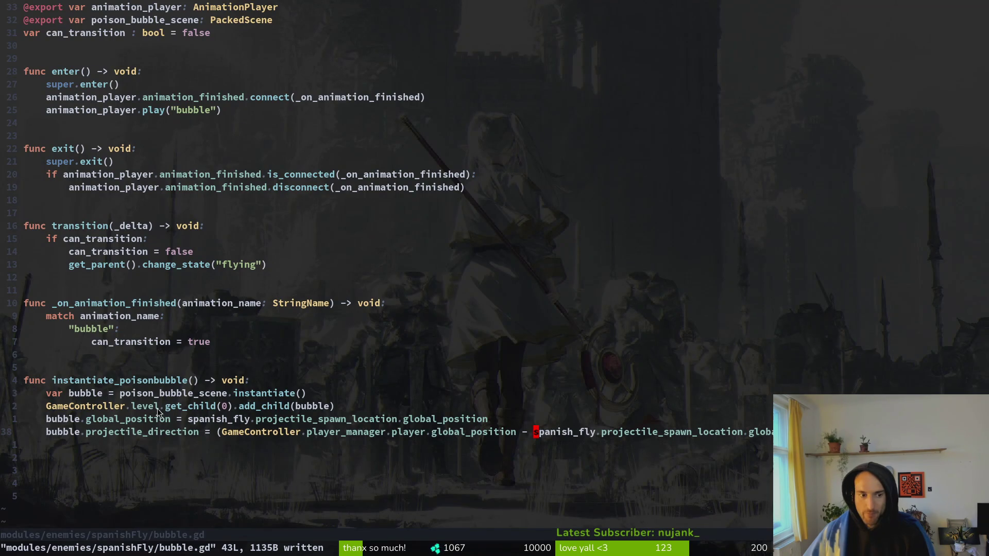
Yank the projectile_spawn_location name from line 38 of bubble.gd
{"action": "left_click", "coordinate": [142, 430]}
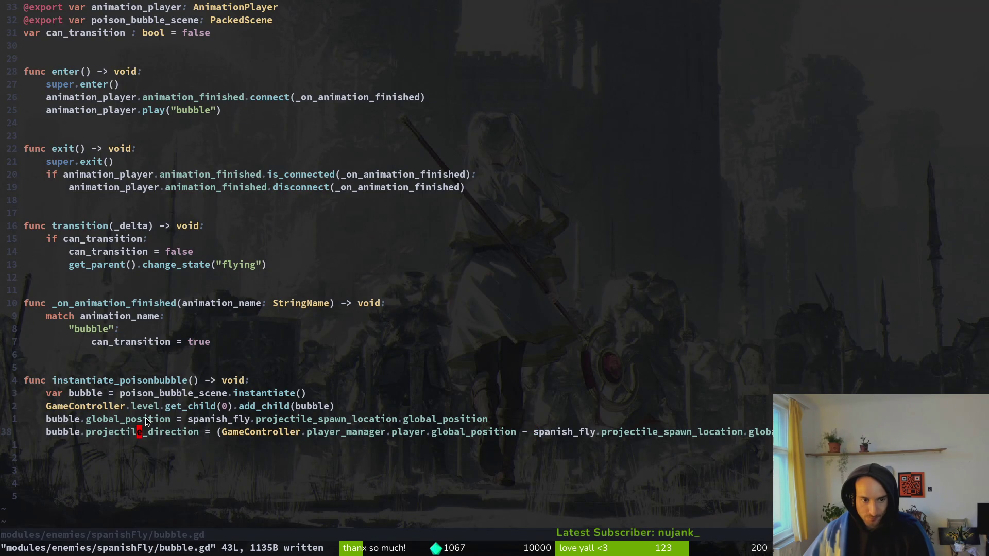
{"action": "key", "text": "alt+Tab"}
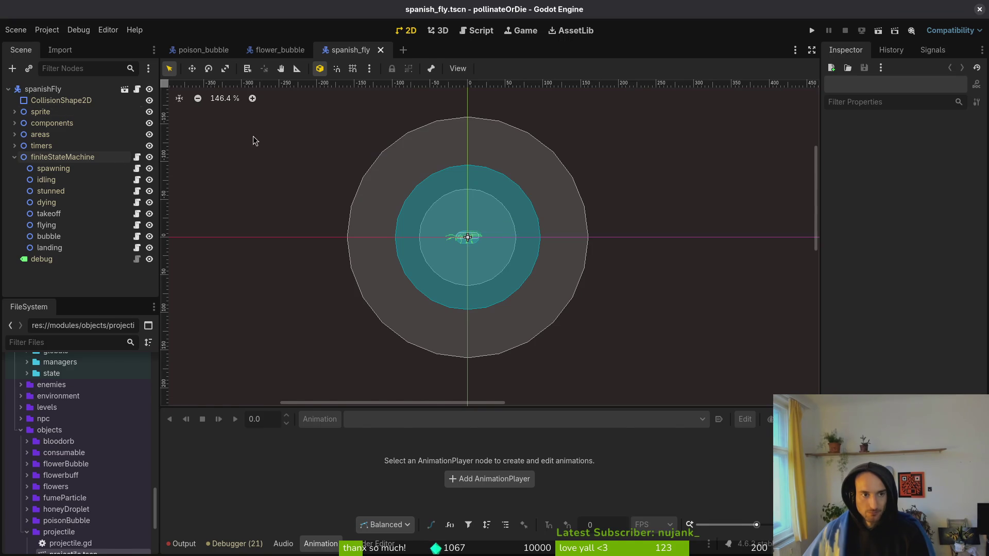
{"action": "key", "text": "alt+Tab"}
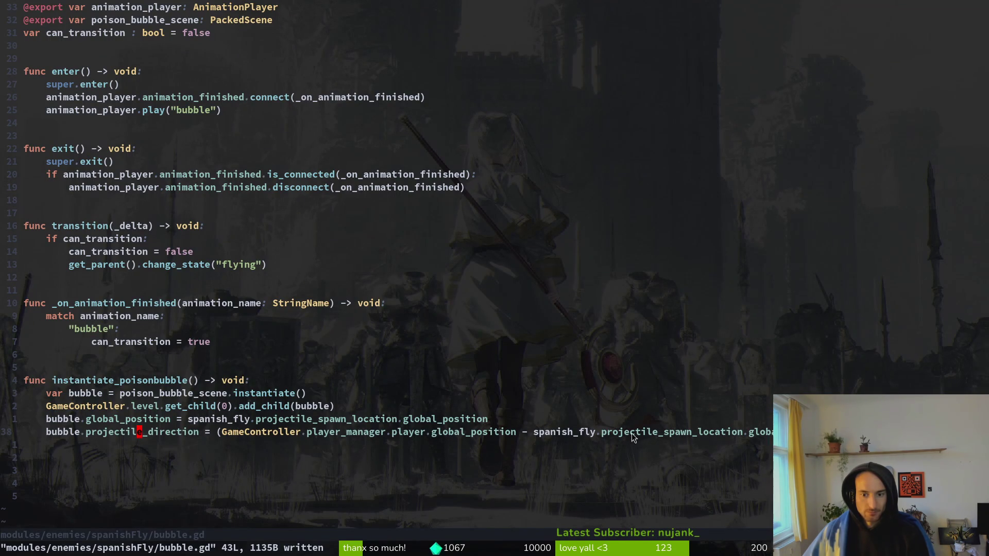
{"action": "left_click", "coordinate": [681, 433]}
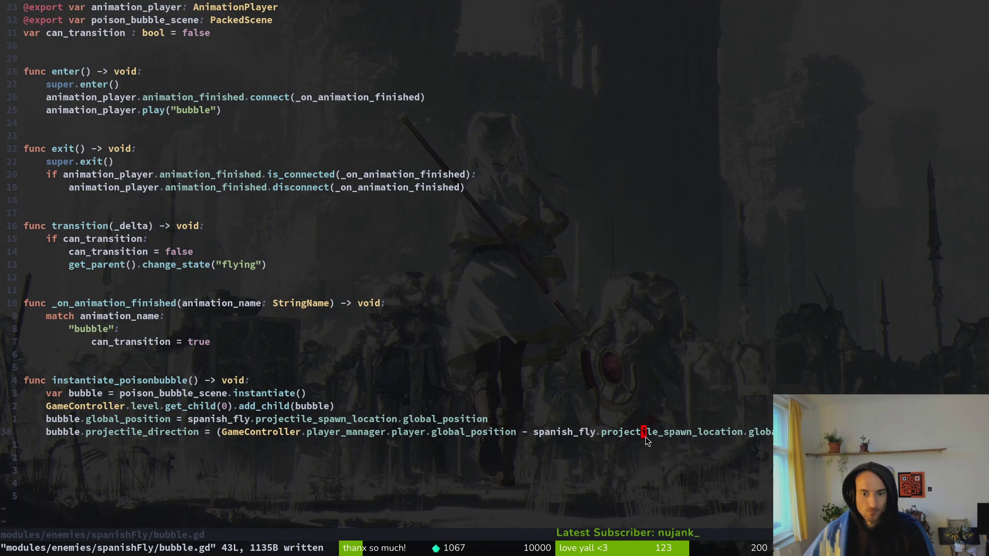
{"action": "key", "text": "v"}
{"action": "key", "text": "i"}
{"action": "key", "text": "w"}
{"action": "key", "text": "y"}
Open wasp.gd and move to its projectile_spawn_location declaration
{"action": "key", "text": "space"}
{"action": "key", "text": "f"}
{"action": "key", "text": "f"}
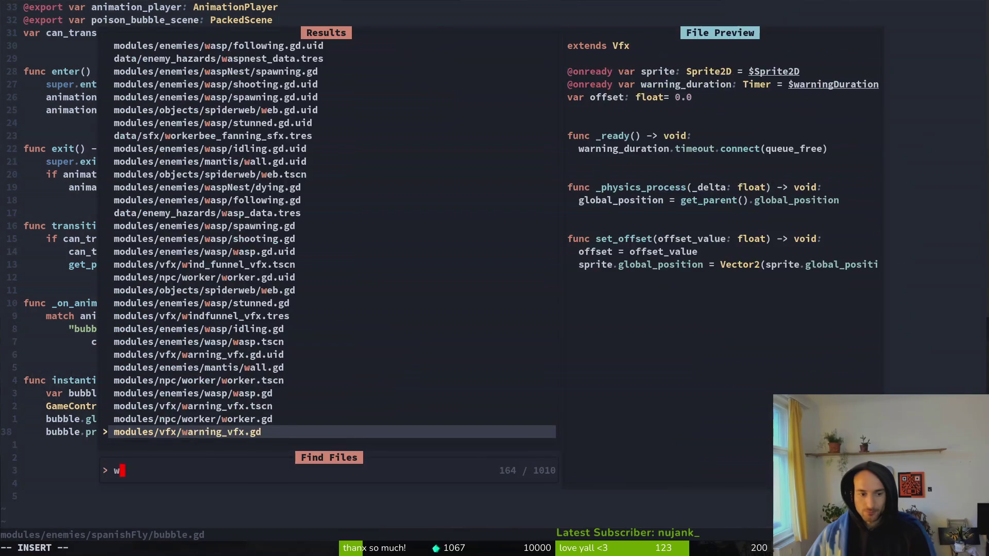
{"action": "type", "text": "wasp"}
{"action": "key", "text": "Return"}
{"action": "key", "text": "j"}
{"action": "key", "text": "j"}
{"action": "key", "text": "j"}
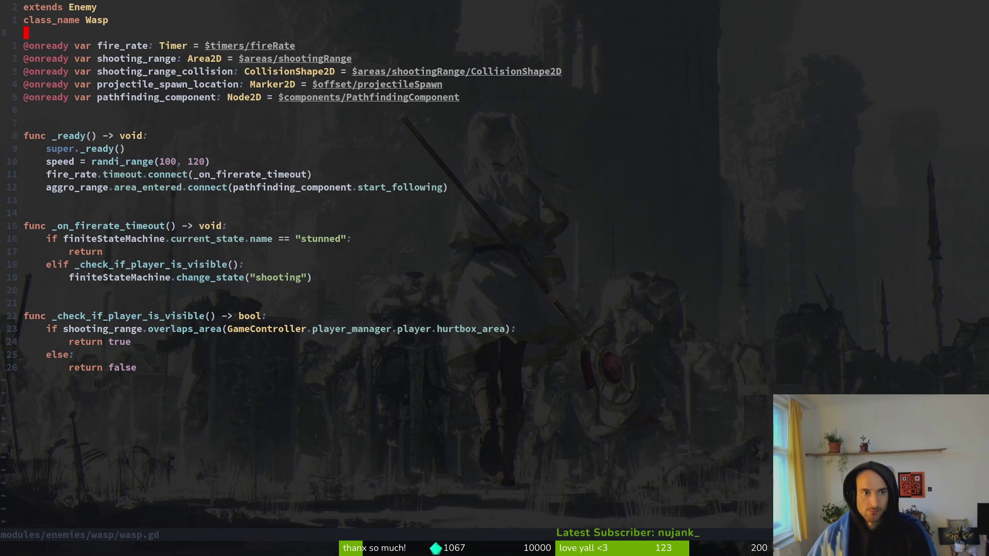
{"action": "key", "text": "space"}
{"action": "key", "text": "f"}
{"action": "key", "text": "f"}
{"action": "type", "text": "spfly"}
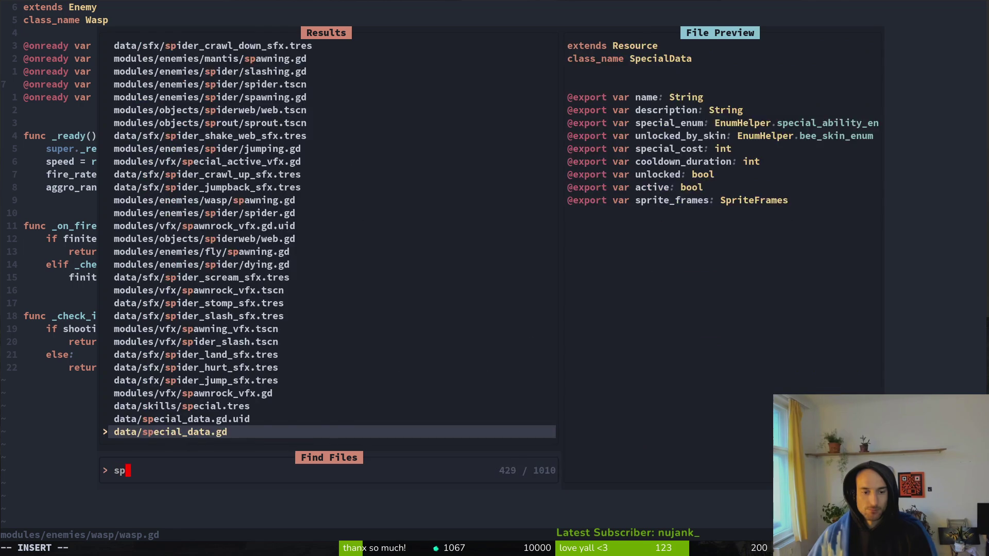
{"action": "key", "text": "Up"}
{"action": "key", "text": "Up"}
{"action": "key", "text": "Return"}
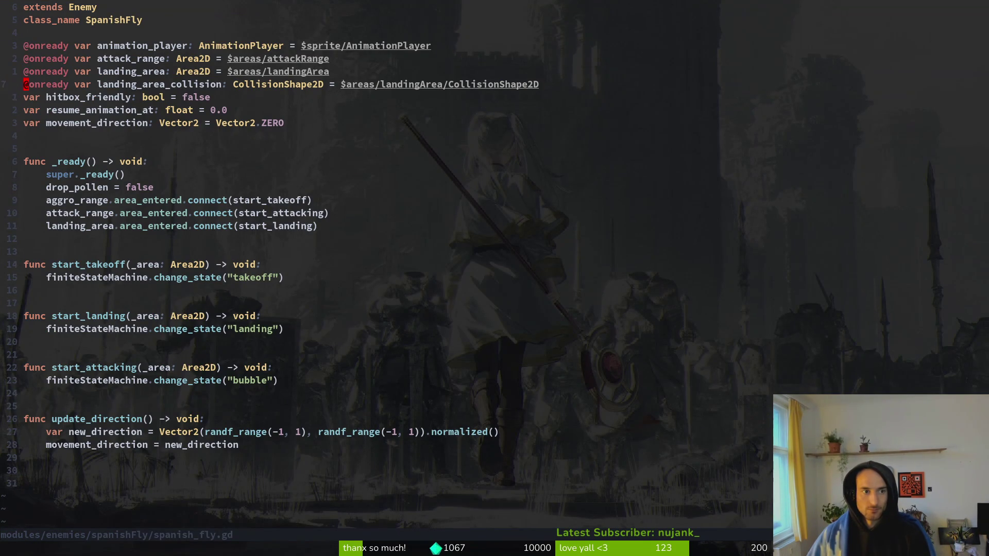
{"action": "key", "text": "p"}
{"action": "key", "text": "alt+Tab"}
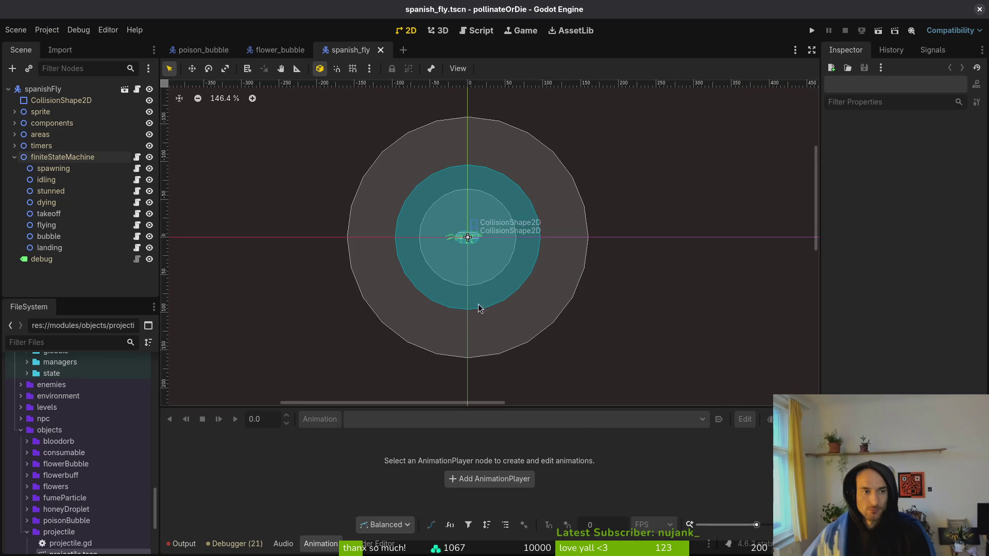
Collapse spanishFly's finiteStateMachine and quick-open the wasp scene
{"action": "left_click", "coordinate": [46, 158]}
{"action": "left_click", "coordinate": [14, 157]}
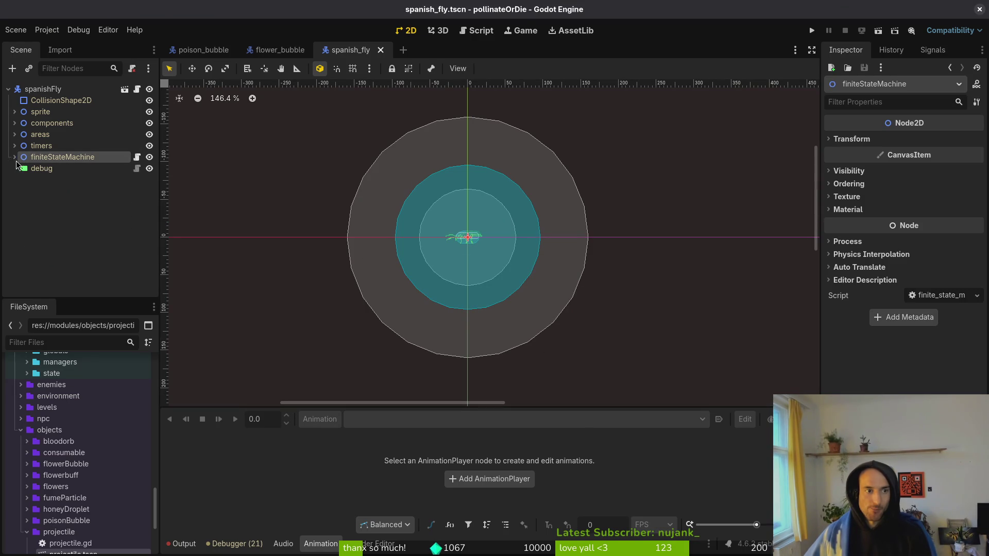
{"action": "key", "text": "ctrl+shift+o"}
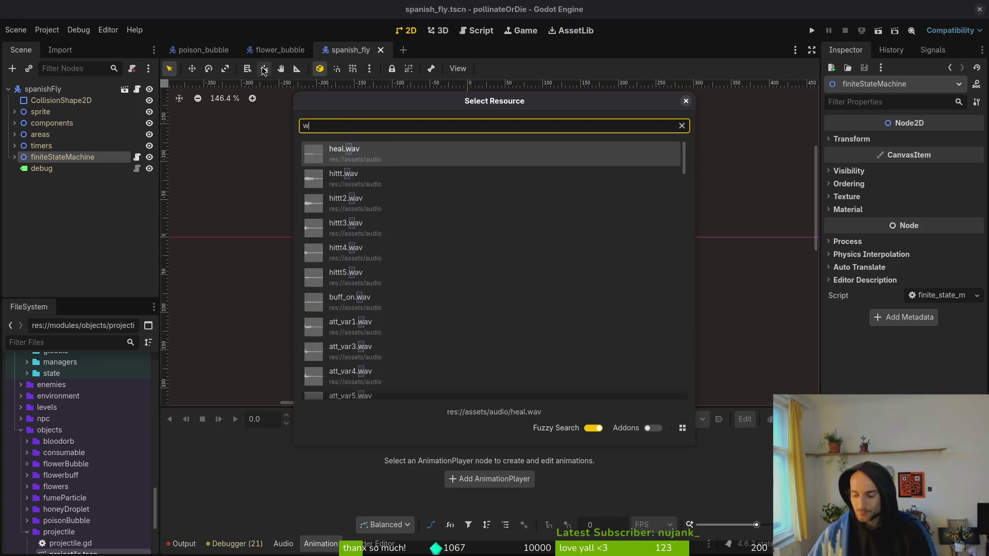
{"action": "type", "text": "wasp"}
{"action": "key", "text": "Return"}
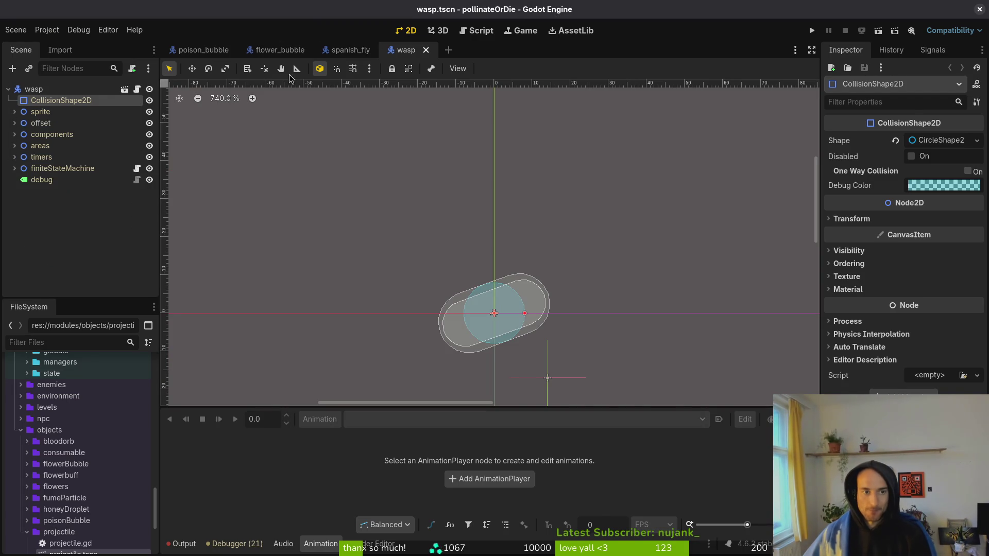
Paste the wasp's offset node with projectileSpawn into spanishFly, placed directly below components
{"action": "left_click", "coordinate": [19, 123]}
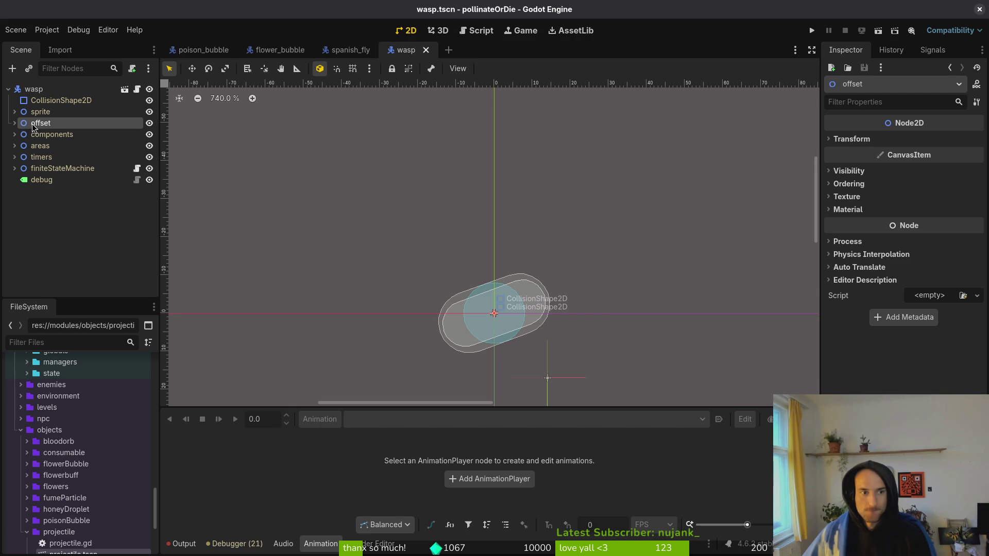
{"action": "key", "text": "ctrl+c"}
{"action": "left_click", "coordinate": [351, 50]}
{"action": "key", "text": "ctrl+v"}
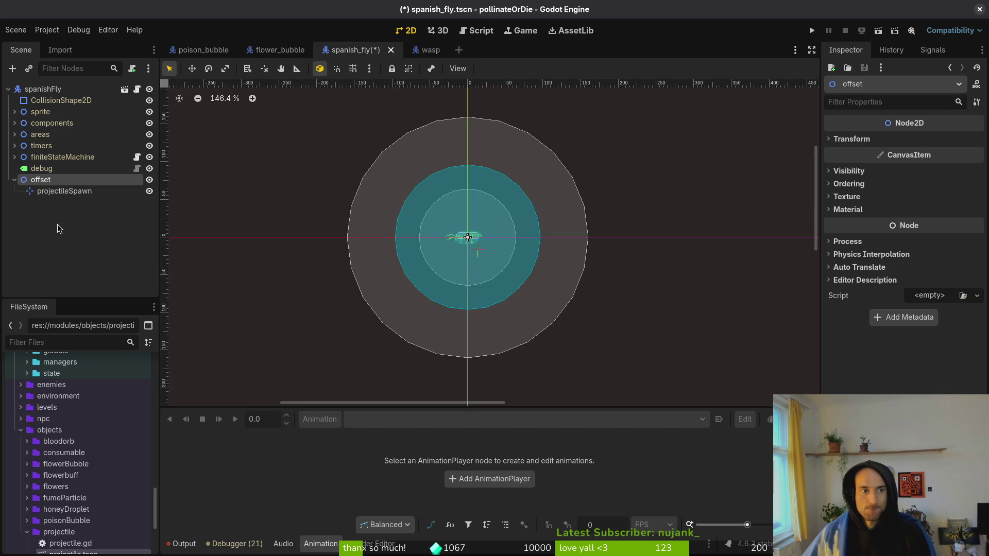
{"action": "left_click_drag", "start_coordinate": [39, 183], "coordinate": [70, 130]}
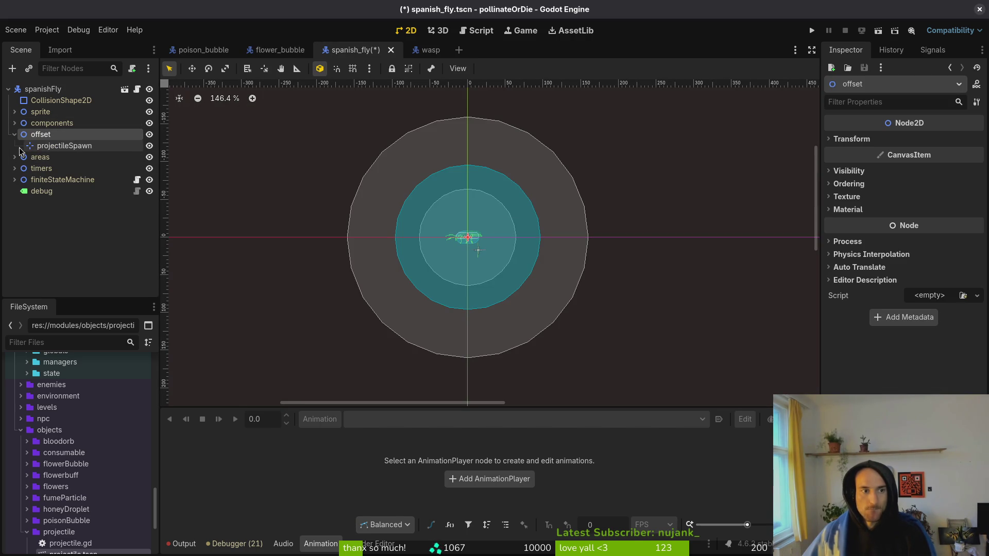
{"action": "scroll", "coordinate": [474, 257], "scroll_direction": "up", "scroll_amount": 5}
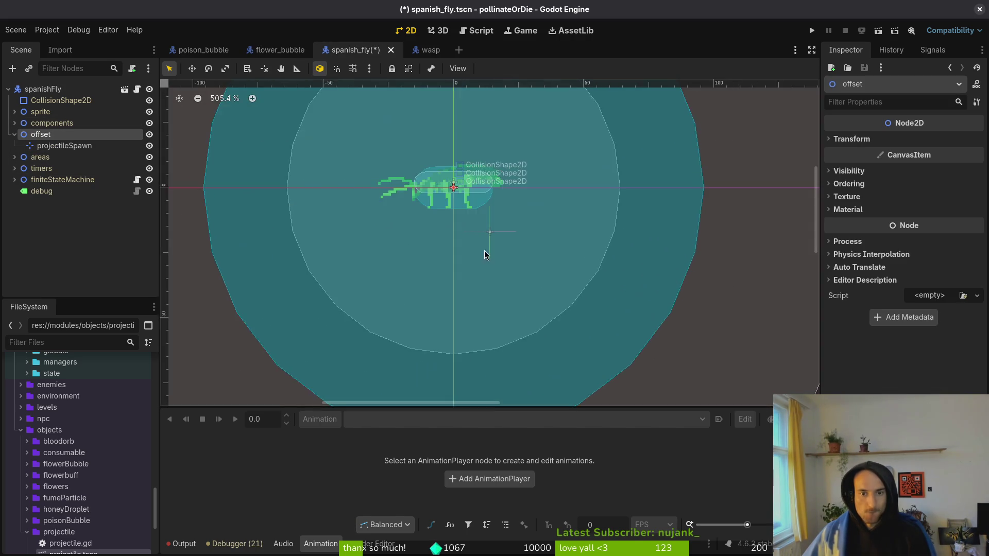
{"action": "scroll", "coordinate": [484, 252], "scroll_direction": "up", "scroll_amount": 2}
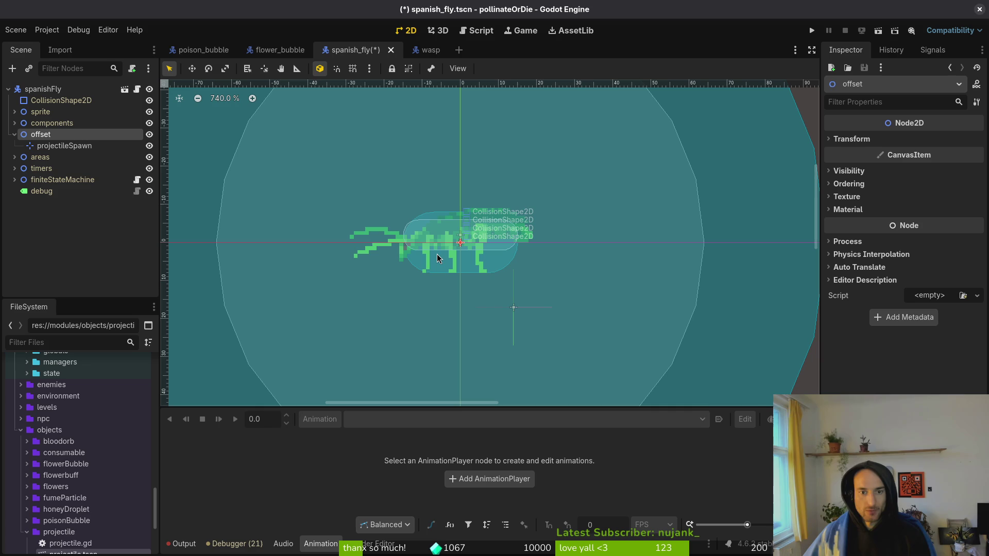